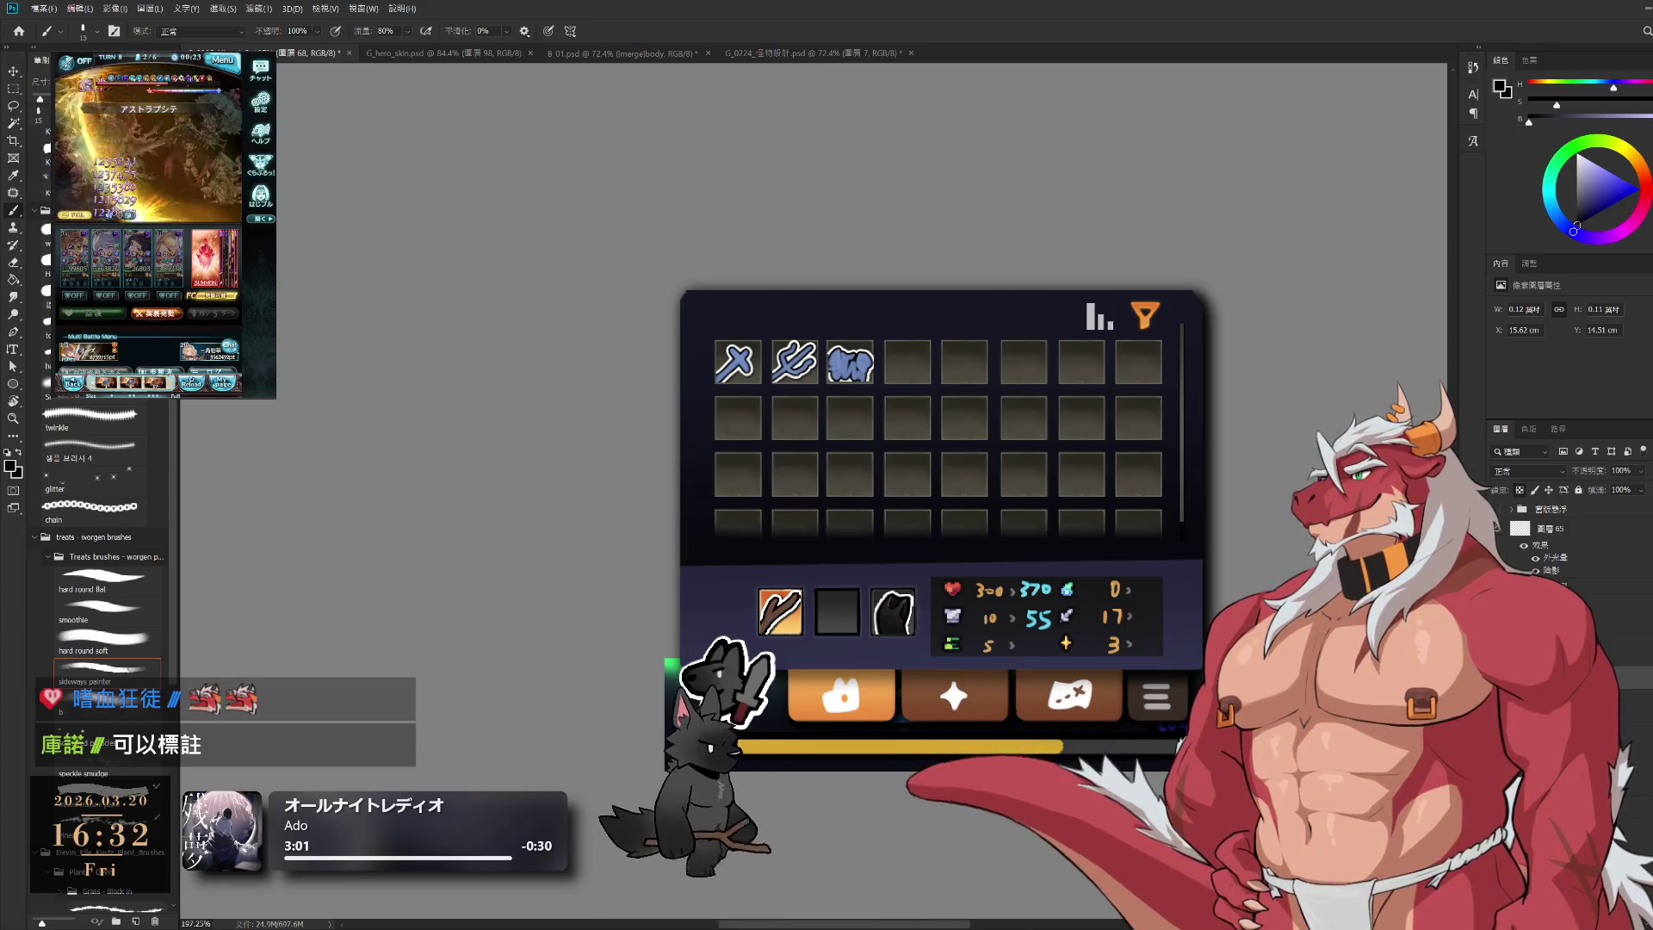
Step: Select the ICON layer in the Layers panel as the active layer
{"action": "left_click", "coordinate": [1633, 684]}
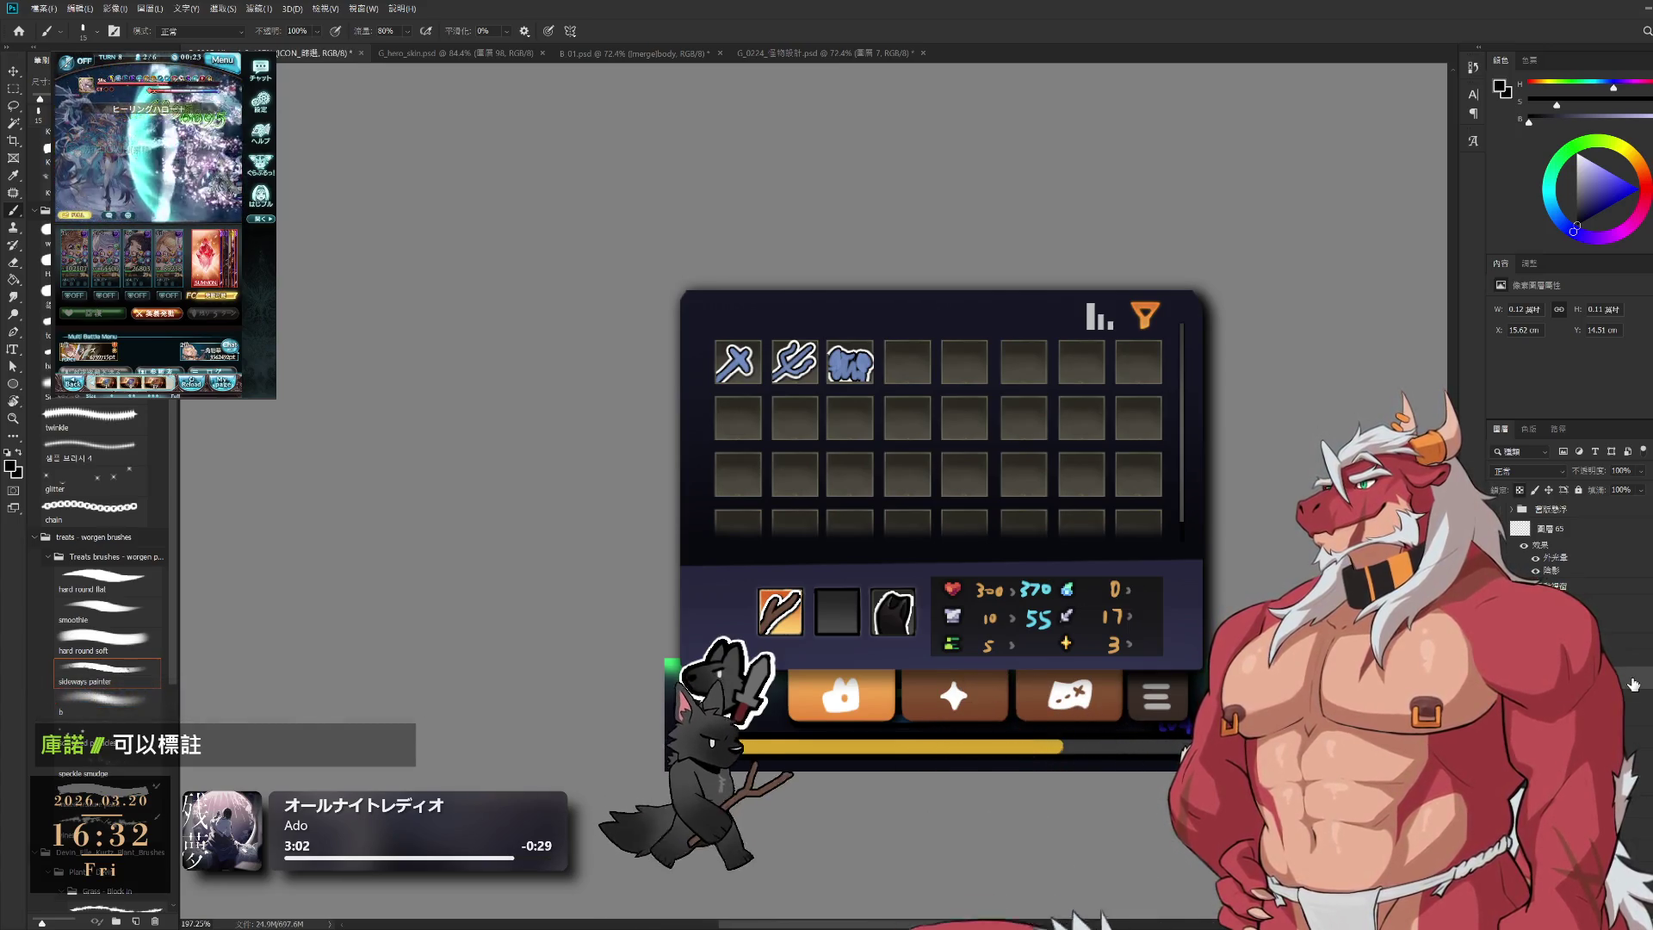
Step: Compare the ICON _ON and ICON _OFF layers, ending with ICON _OFF active
{"action": "scroll", "coordinate": [1559, 543], "scroll_direction": "down", "scroll_amount": 2}
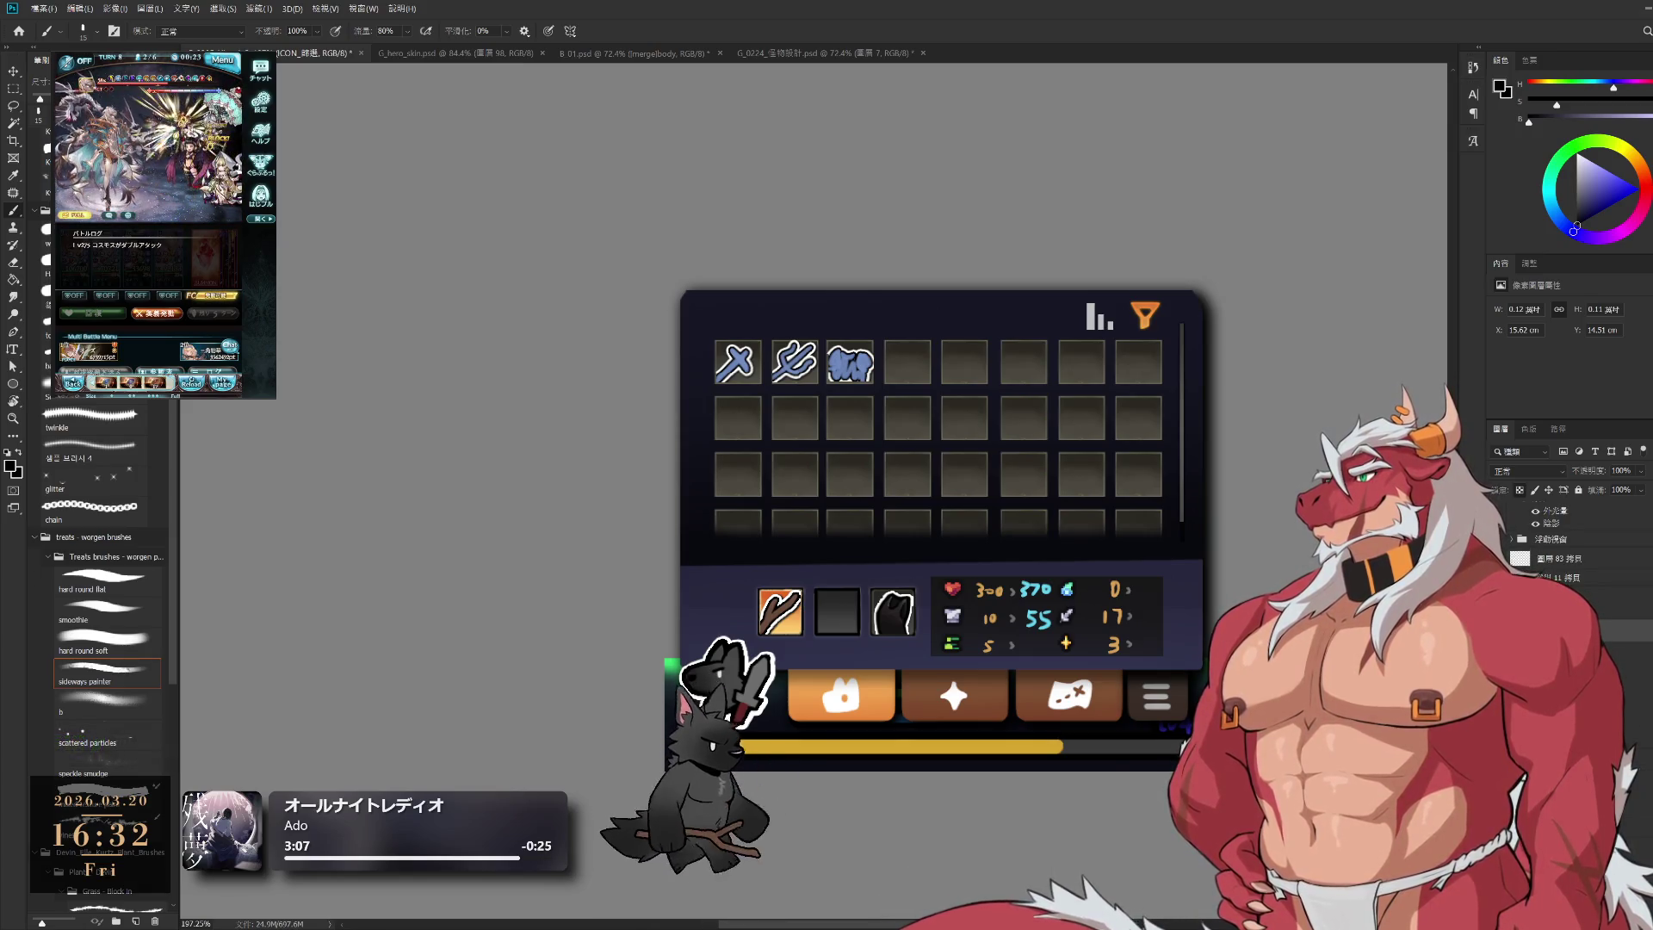
{"action": "left_click", "coordinate": [1599, 635]}
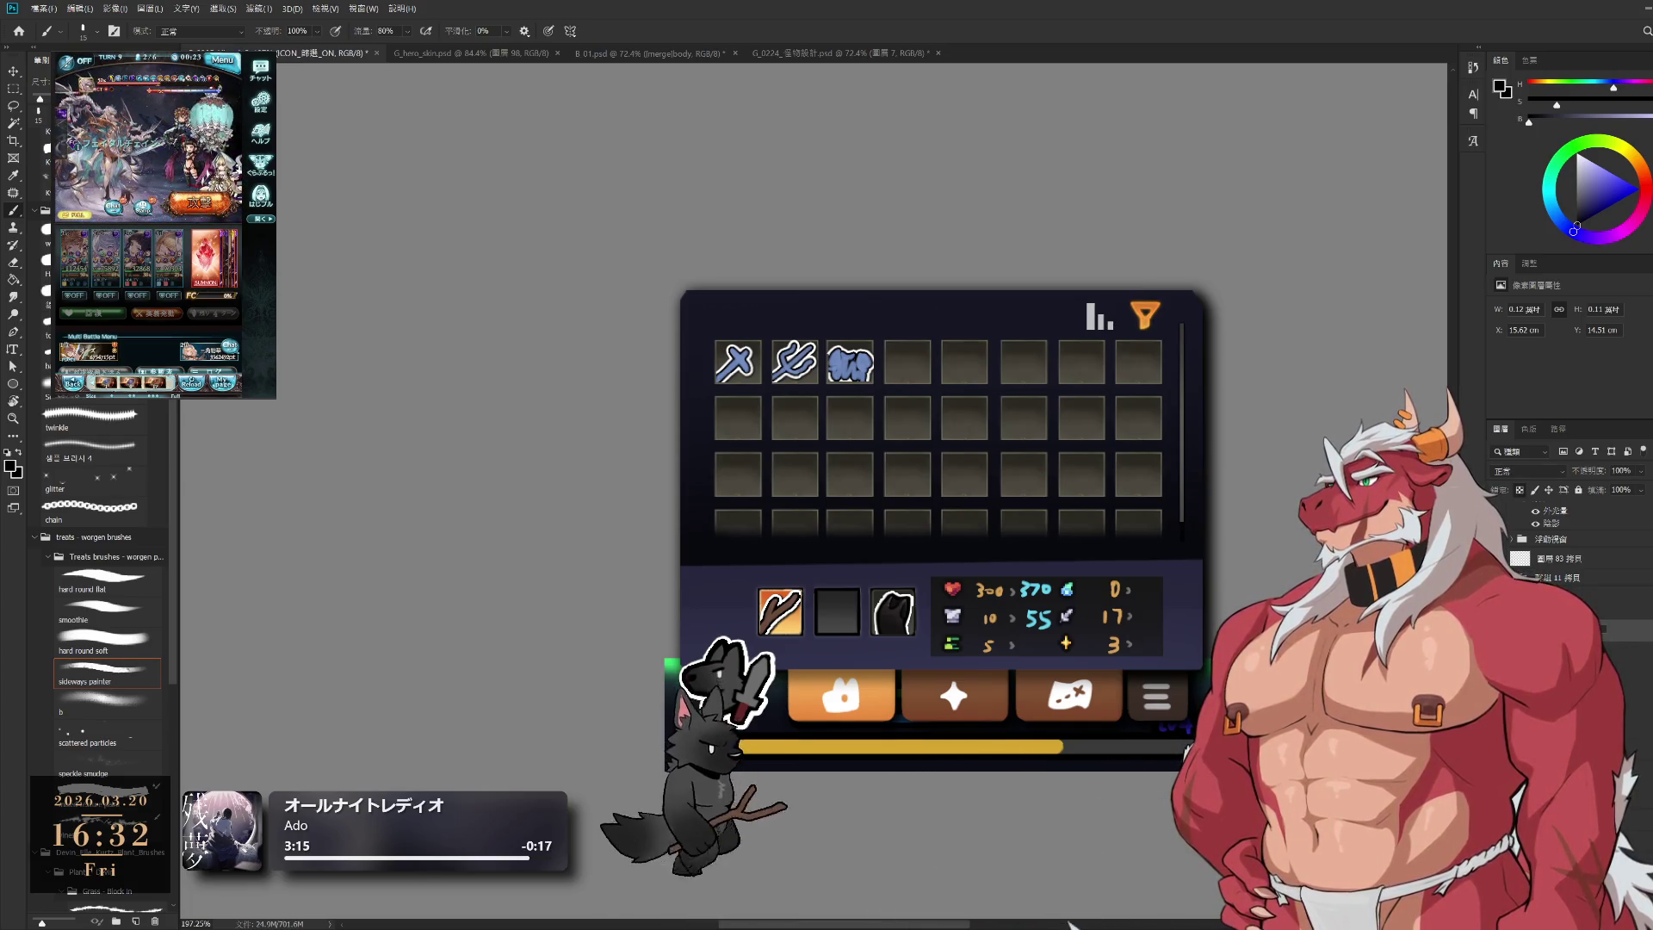
{"action": "left_click", "coordinate": [1603, 635]}
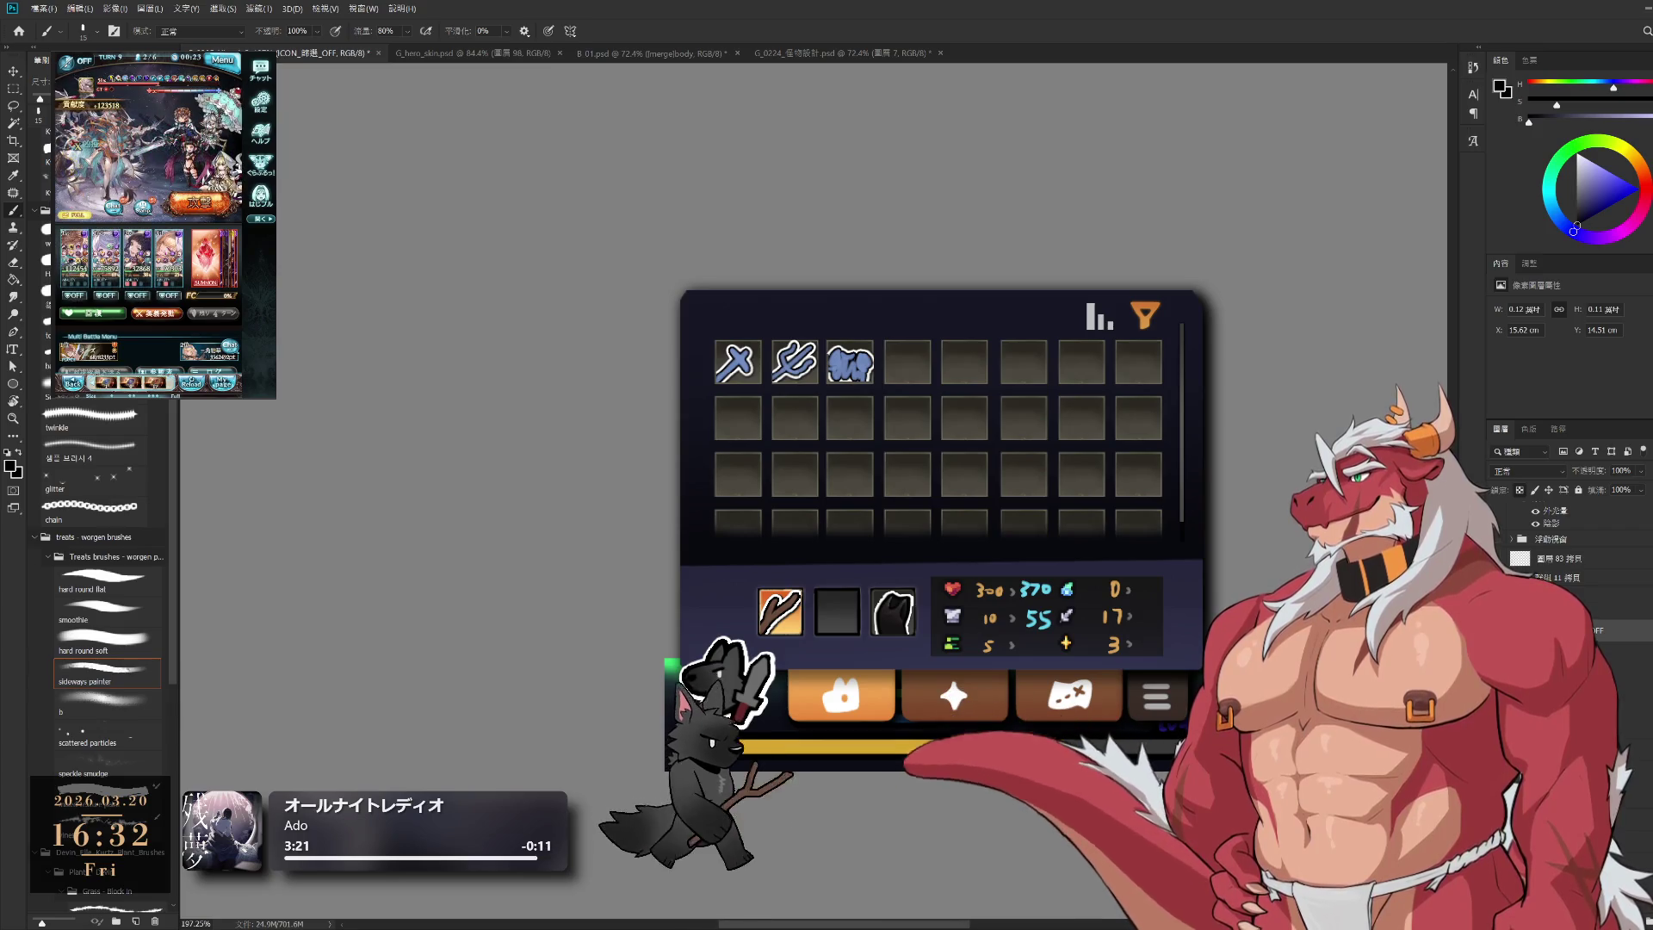
{"action": "scroll", "coordinate": [1127, 312], "scroll_direction": "up", "scroll_amount": 2}
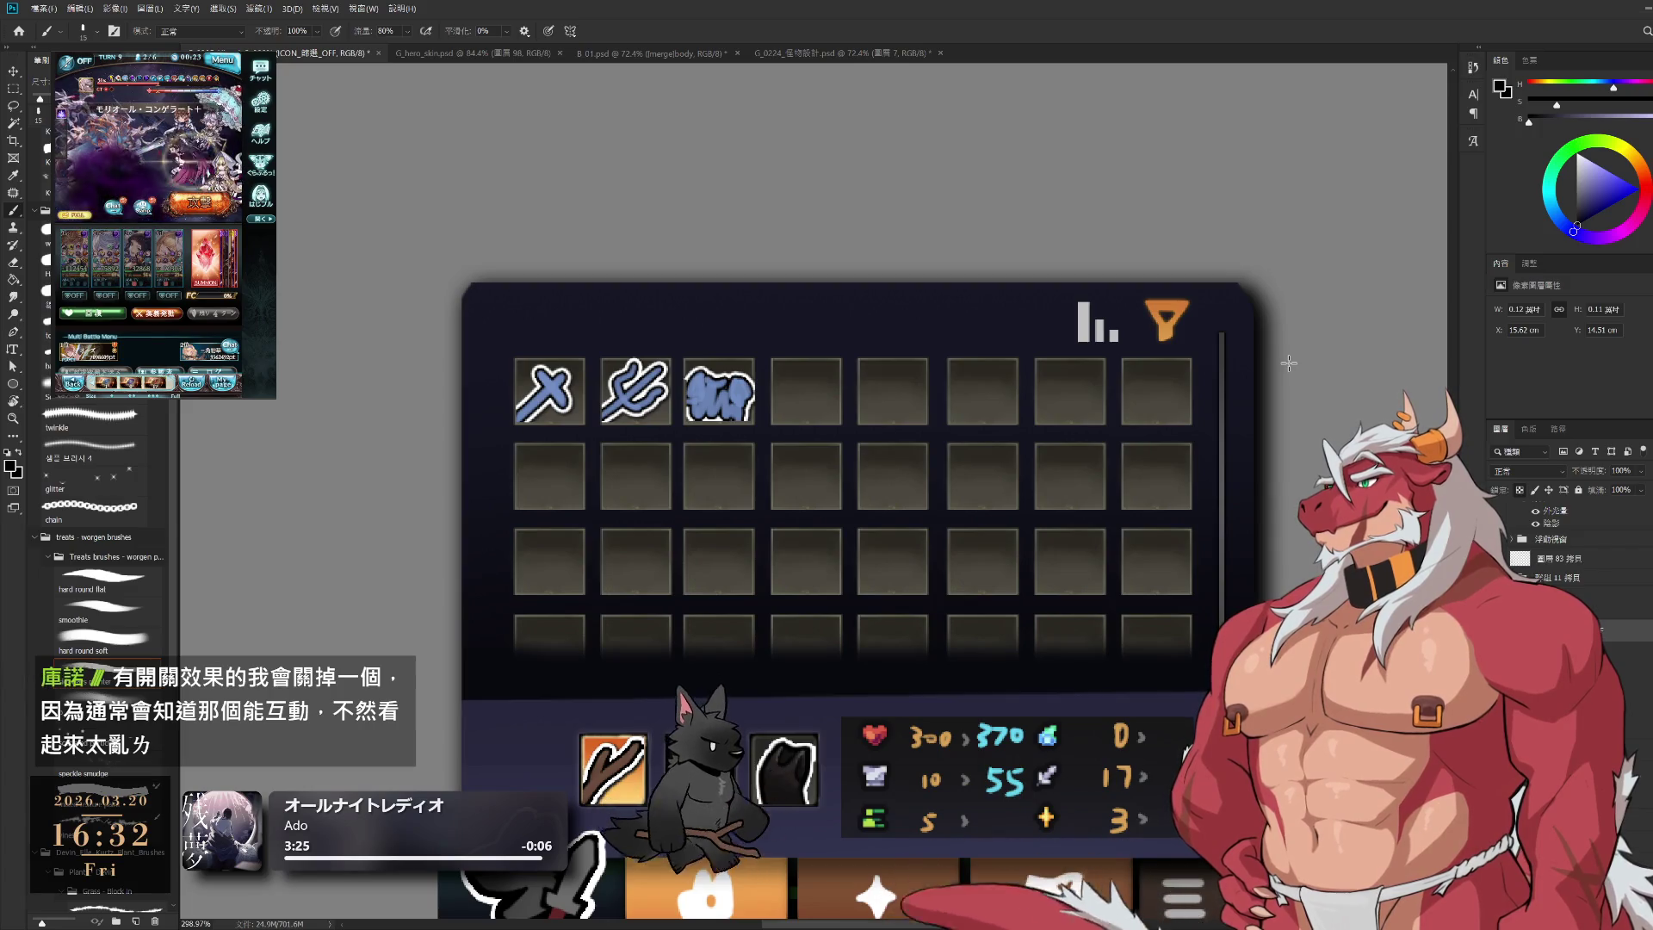
Step: Sample the light grey of the bar-chart icon as the foreground colour
{"action": "left_click", "coordinate": [1082, 324], "text": "alt"}
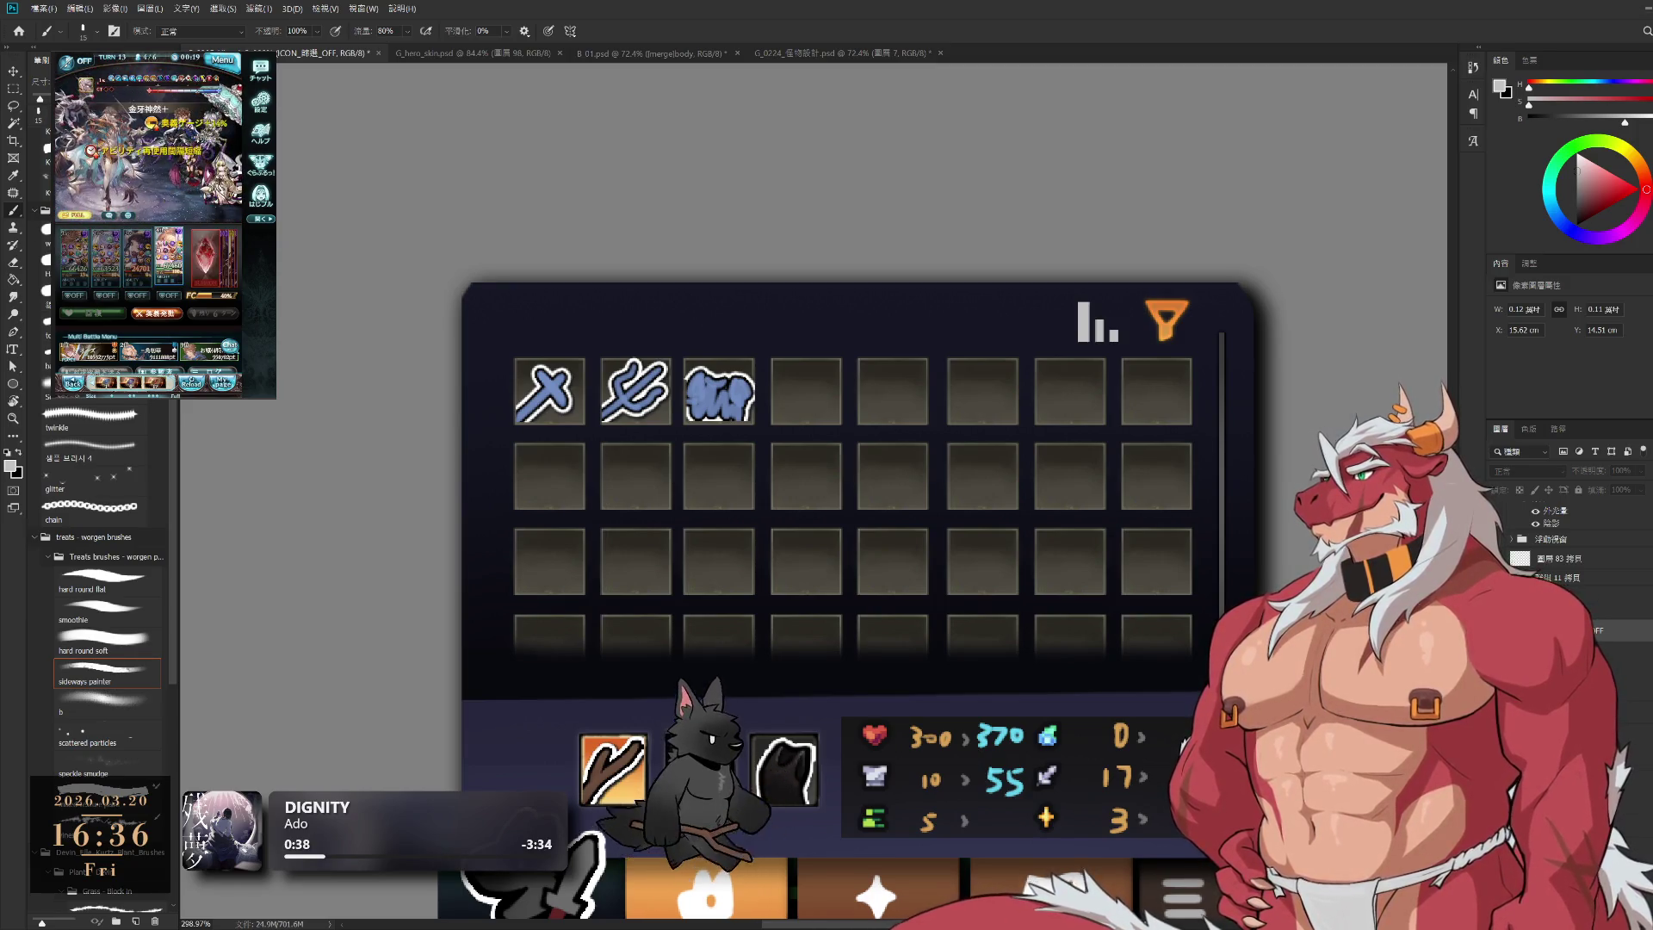
Step: Zoom out, pan across the panel header, and step to the neighbouring layer with Alt+[
{"action": "scroll", "coordinate": [934, 362], "scroll_direction": "down", "scroll_amount": 3}
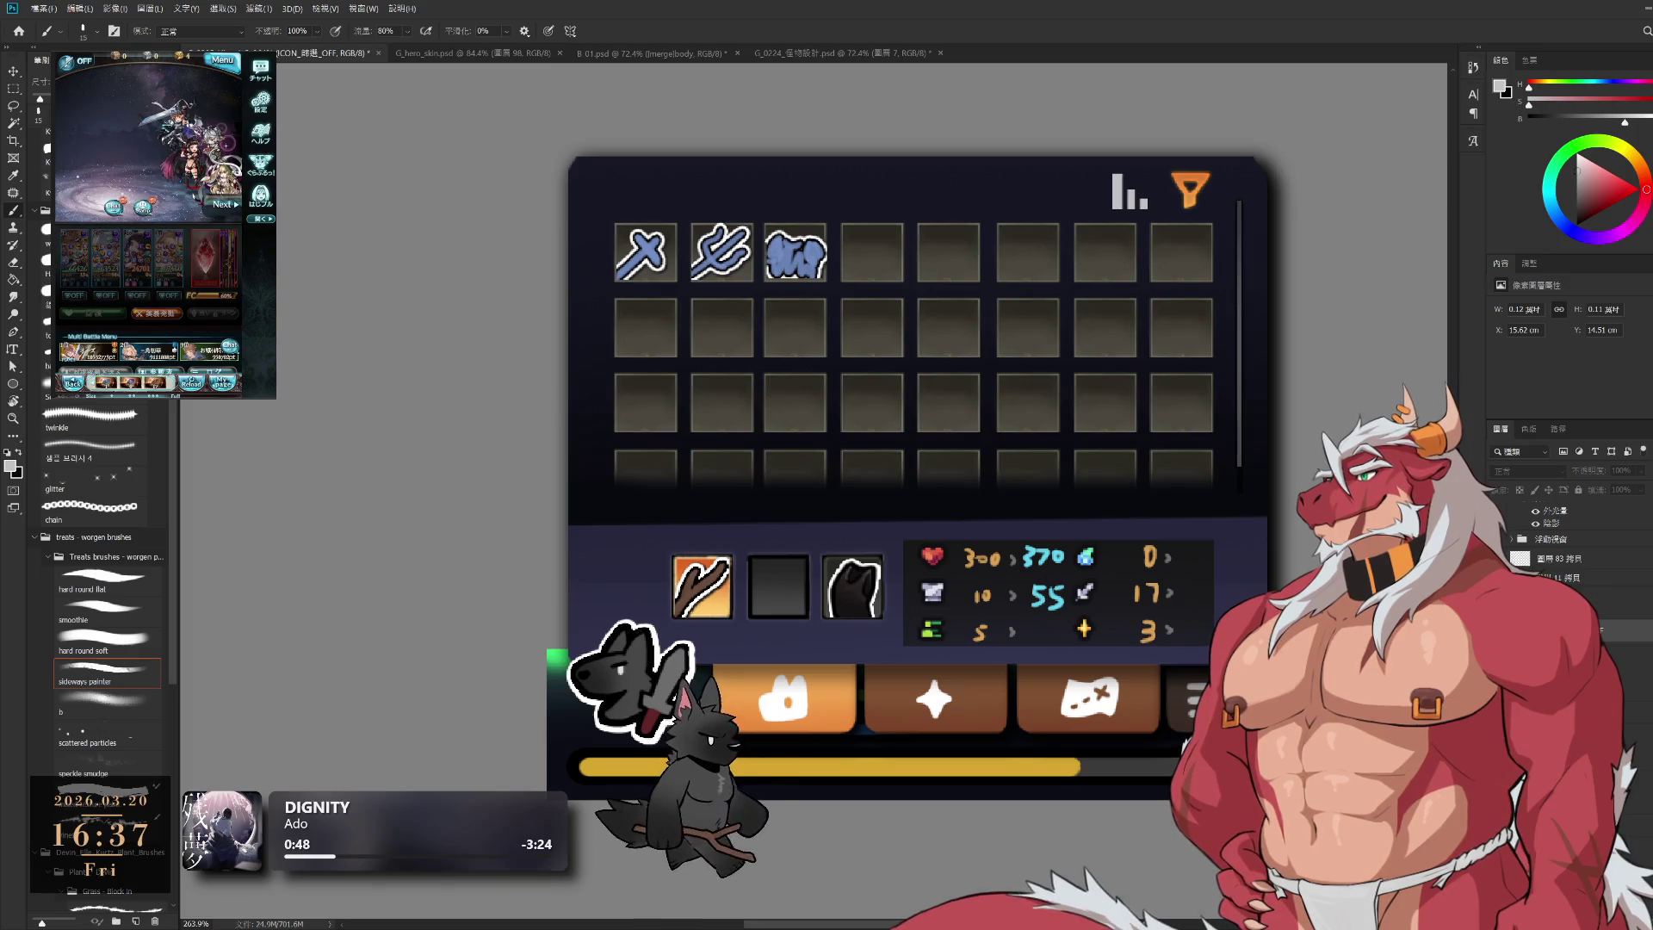
{"action": "scroll", "coordinate": [826, 474], "scroll_direction": "right", "scroll_amount": 2}
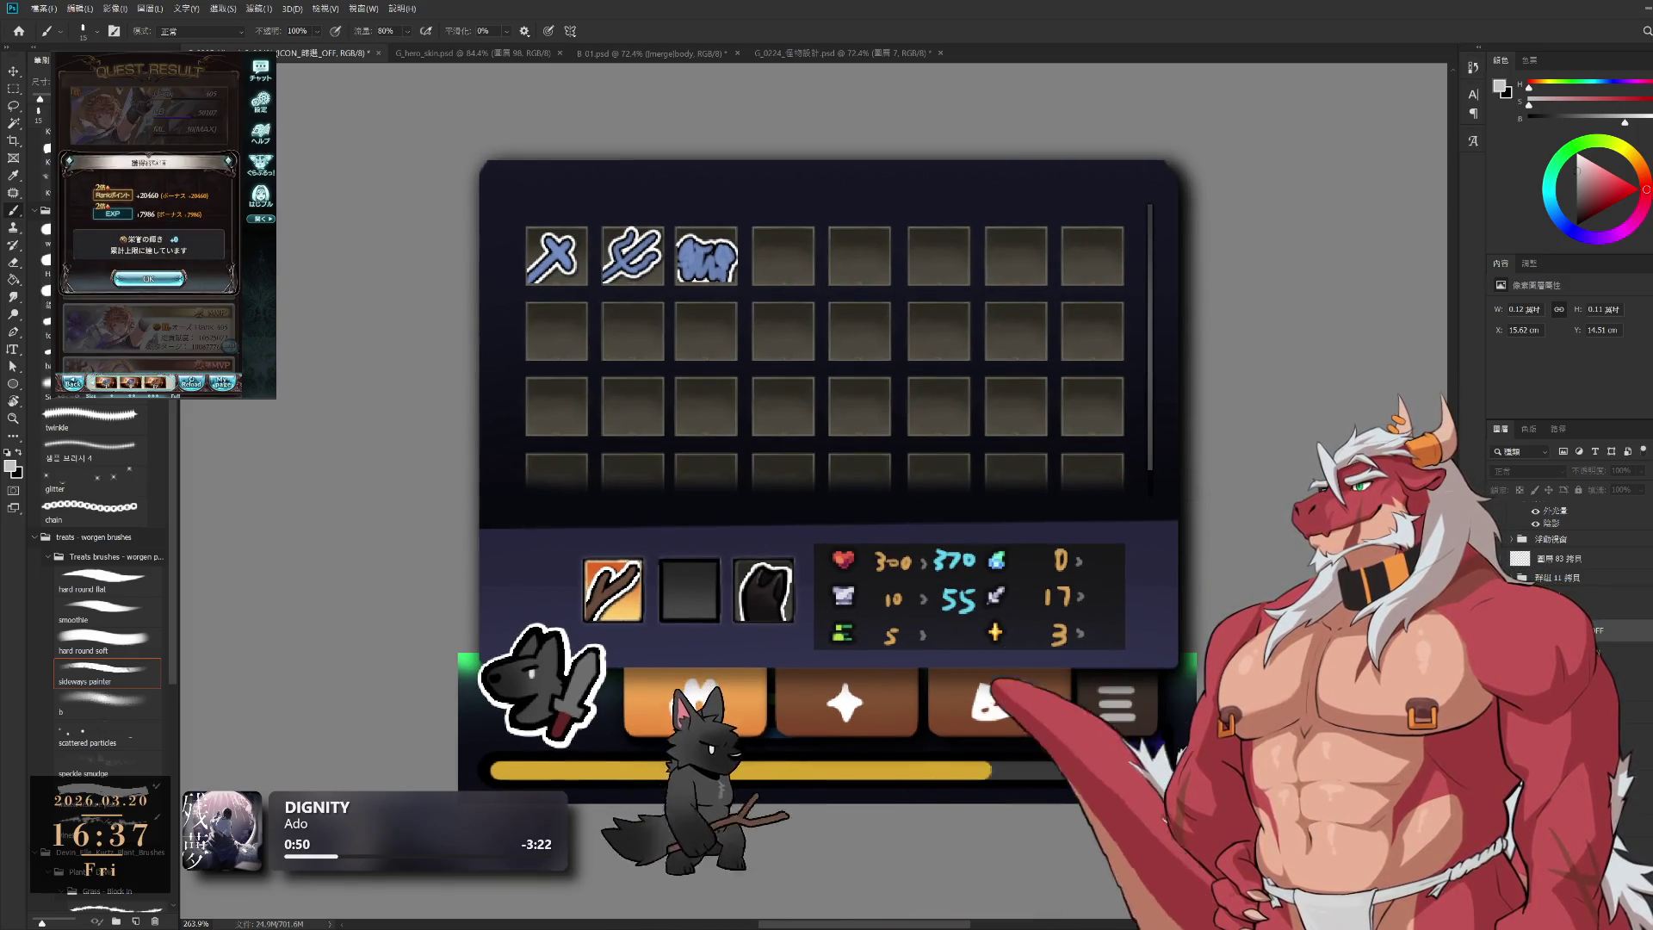
{"action": "key", "text": "alt+bracketleft"}
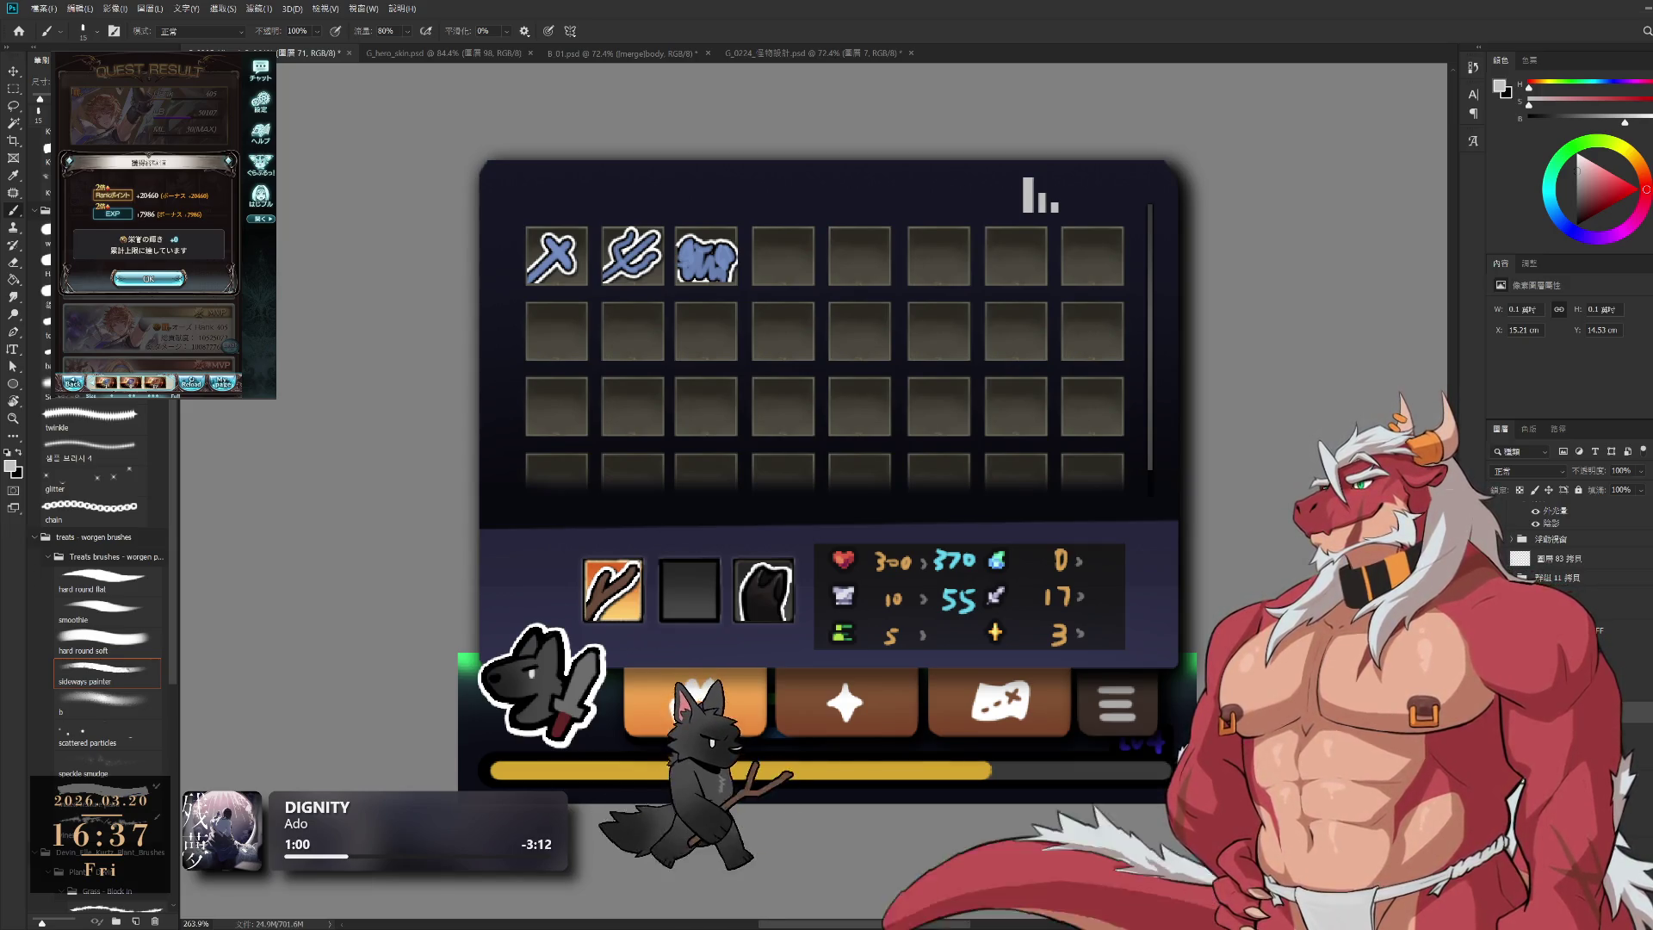
{"action": "key", "text": "alt+bracketleft"}
{"action": "left_click", "coordinate": [148, 278]}
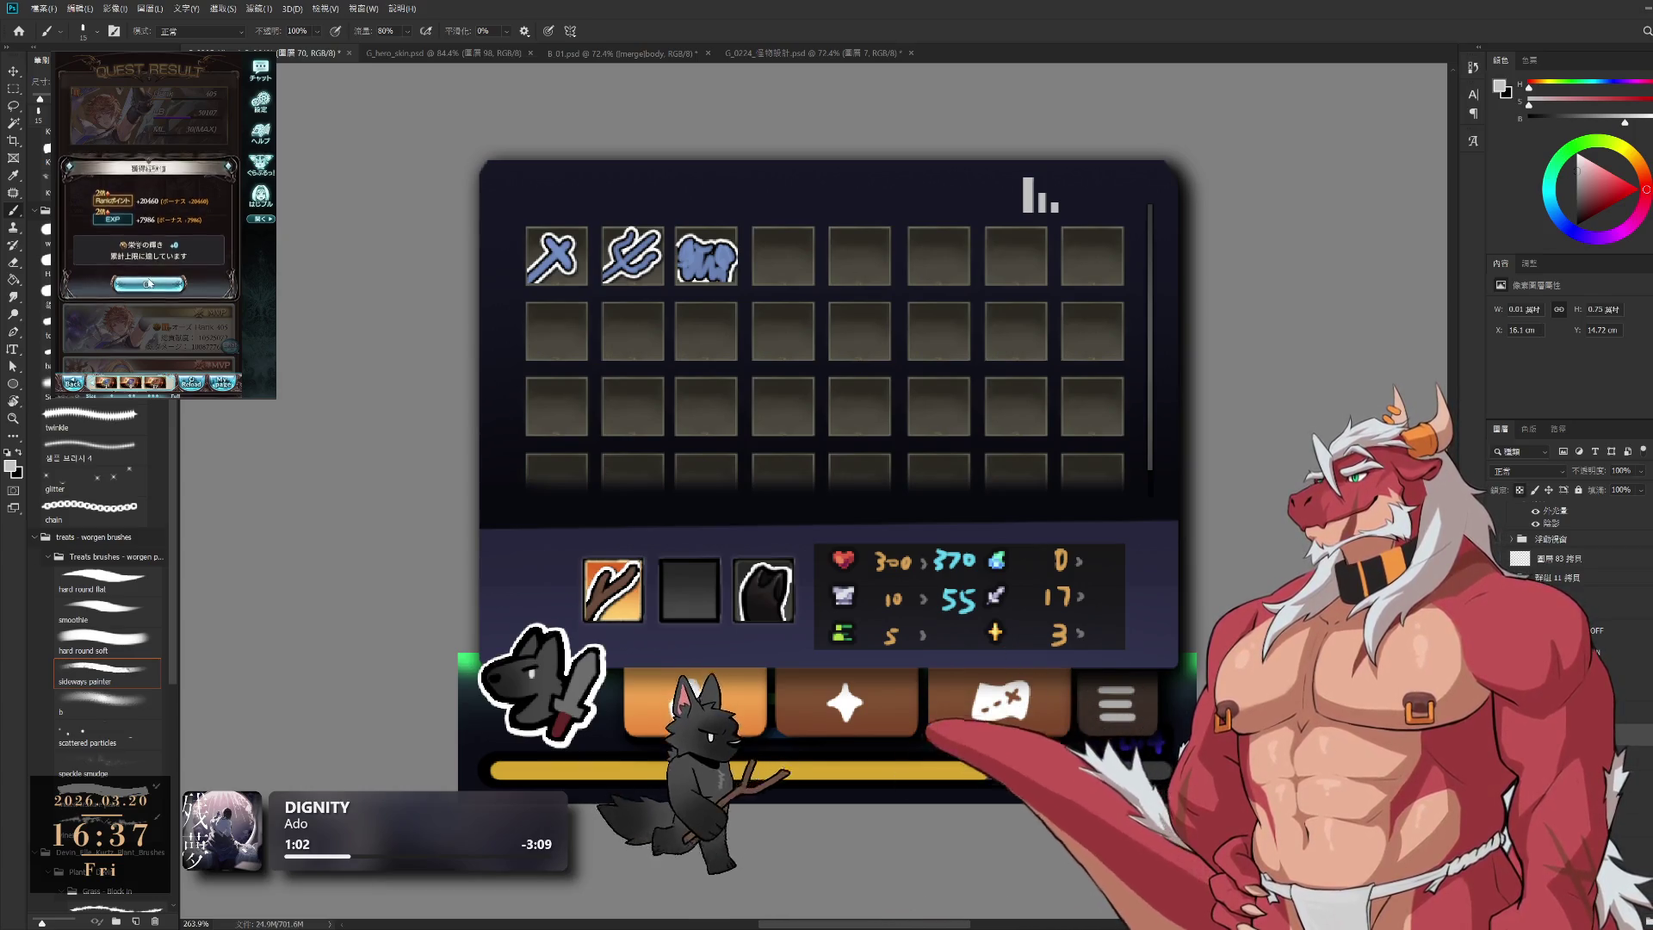
{"action": "left_click", "coordinate": [139, 246]}
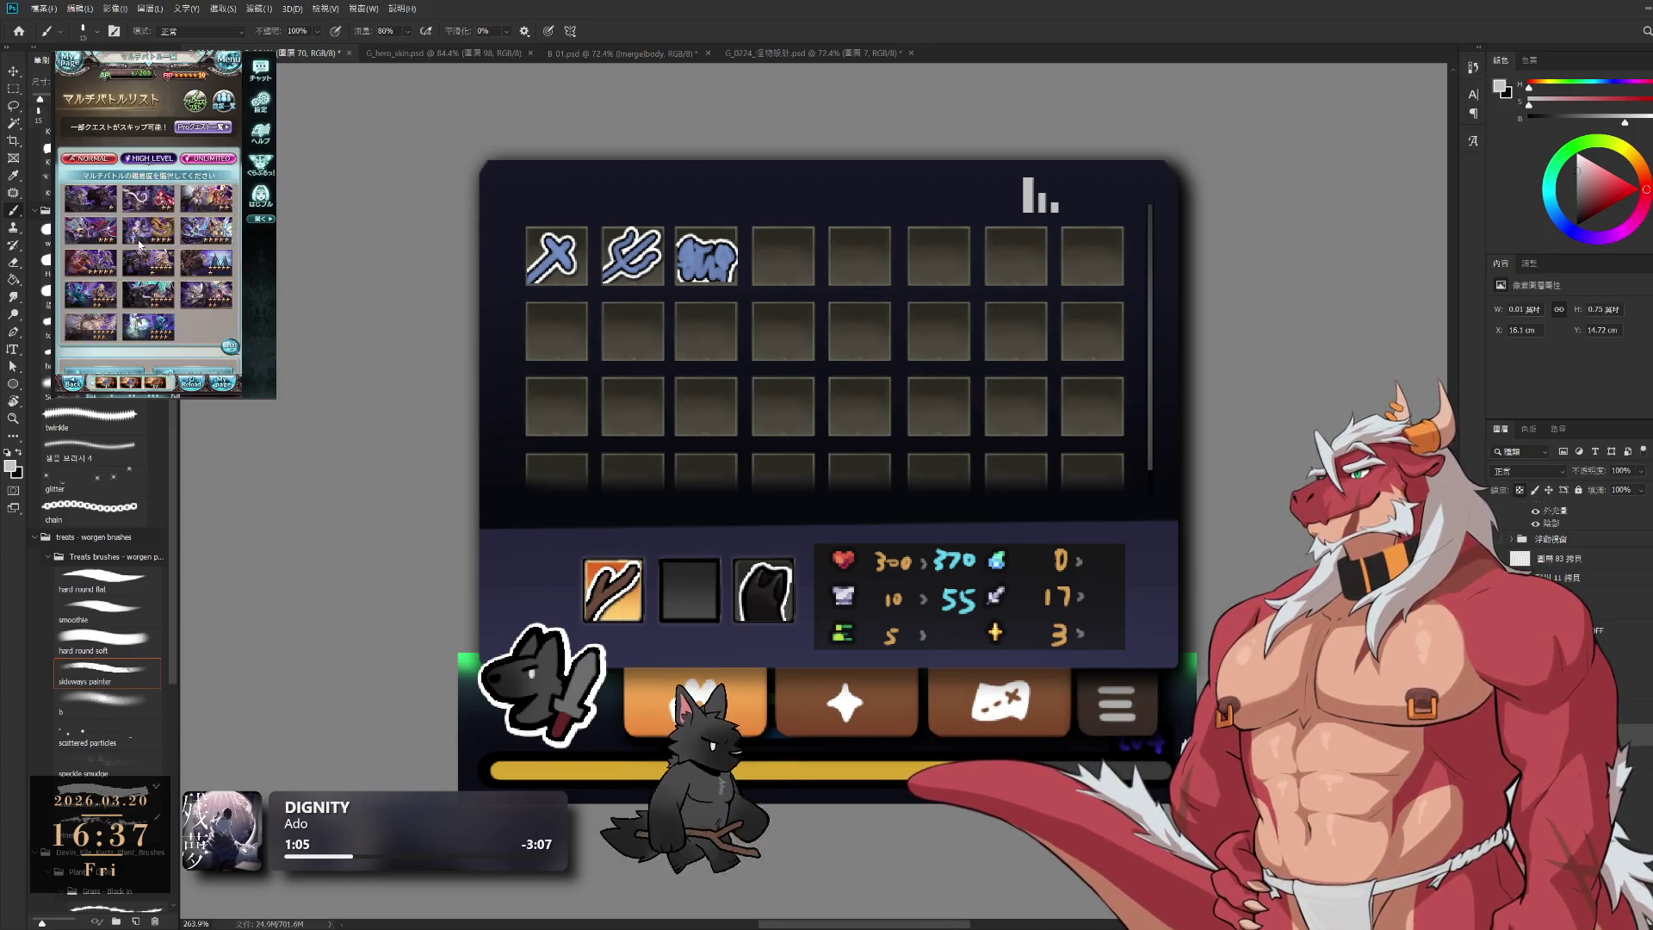
{"action": "left_click", "coordinate": [148, 263]}
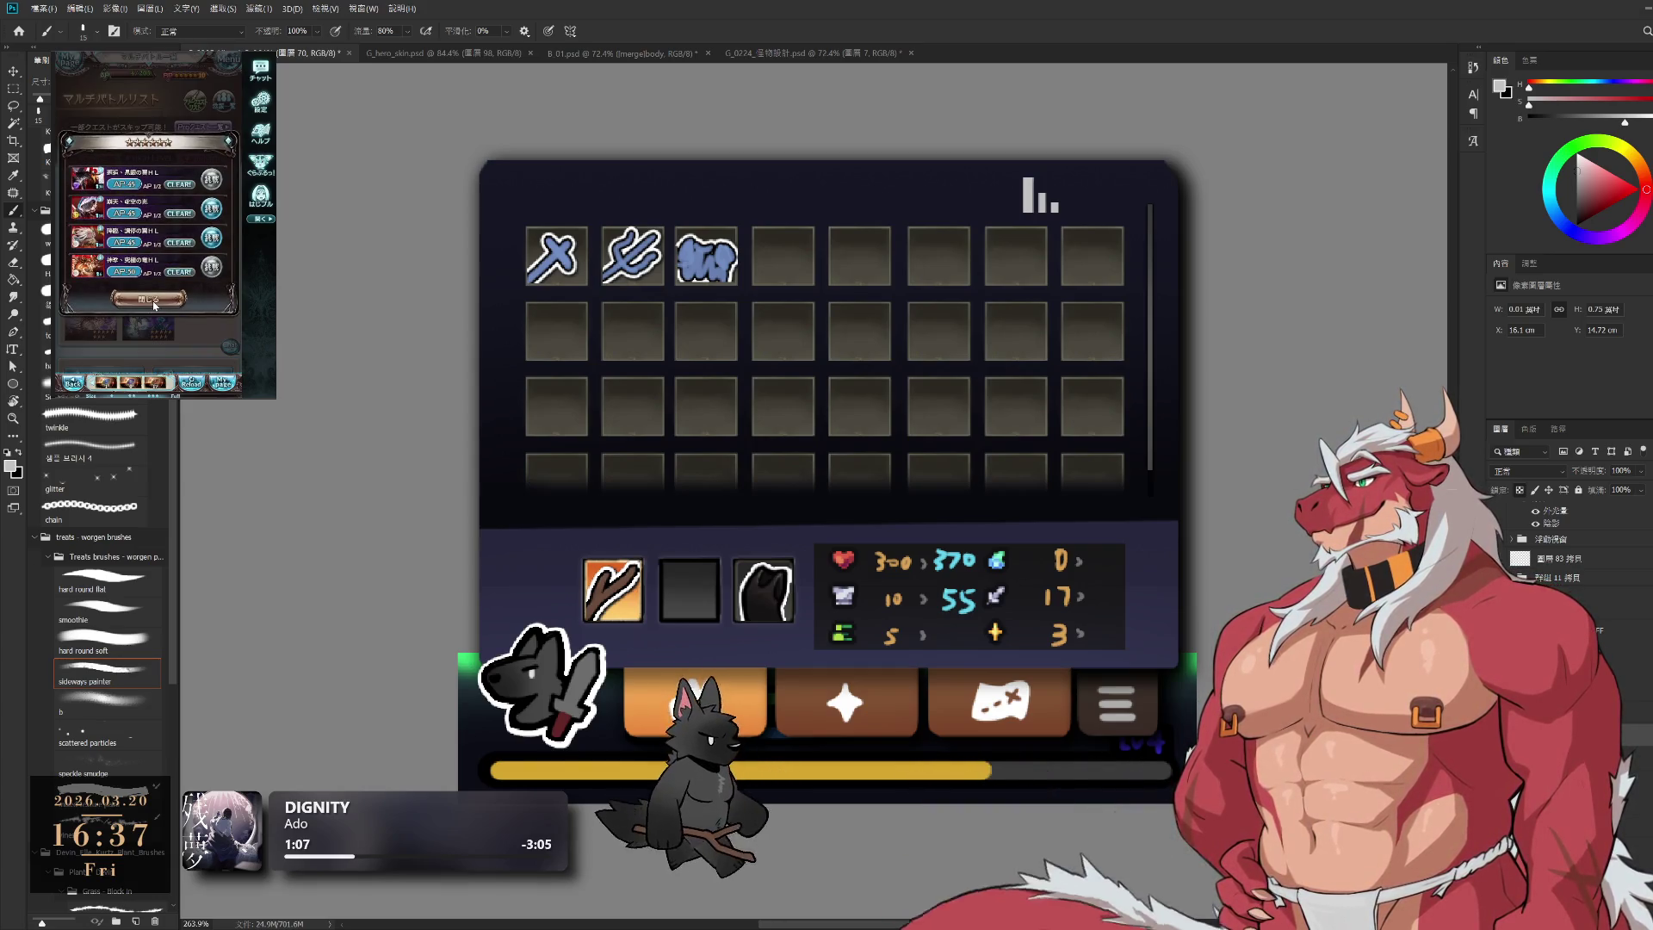
{"action": "left_click", "coordinate": [211, 242]}
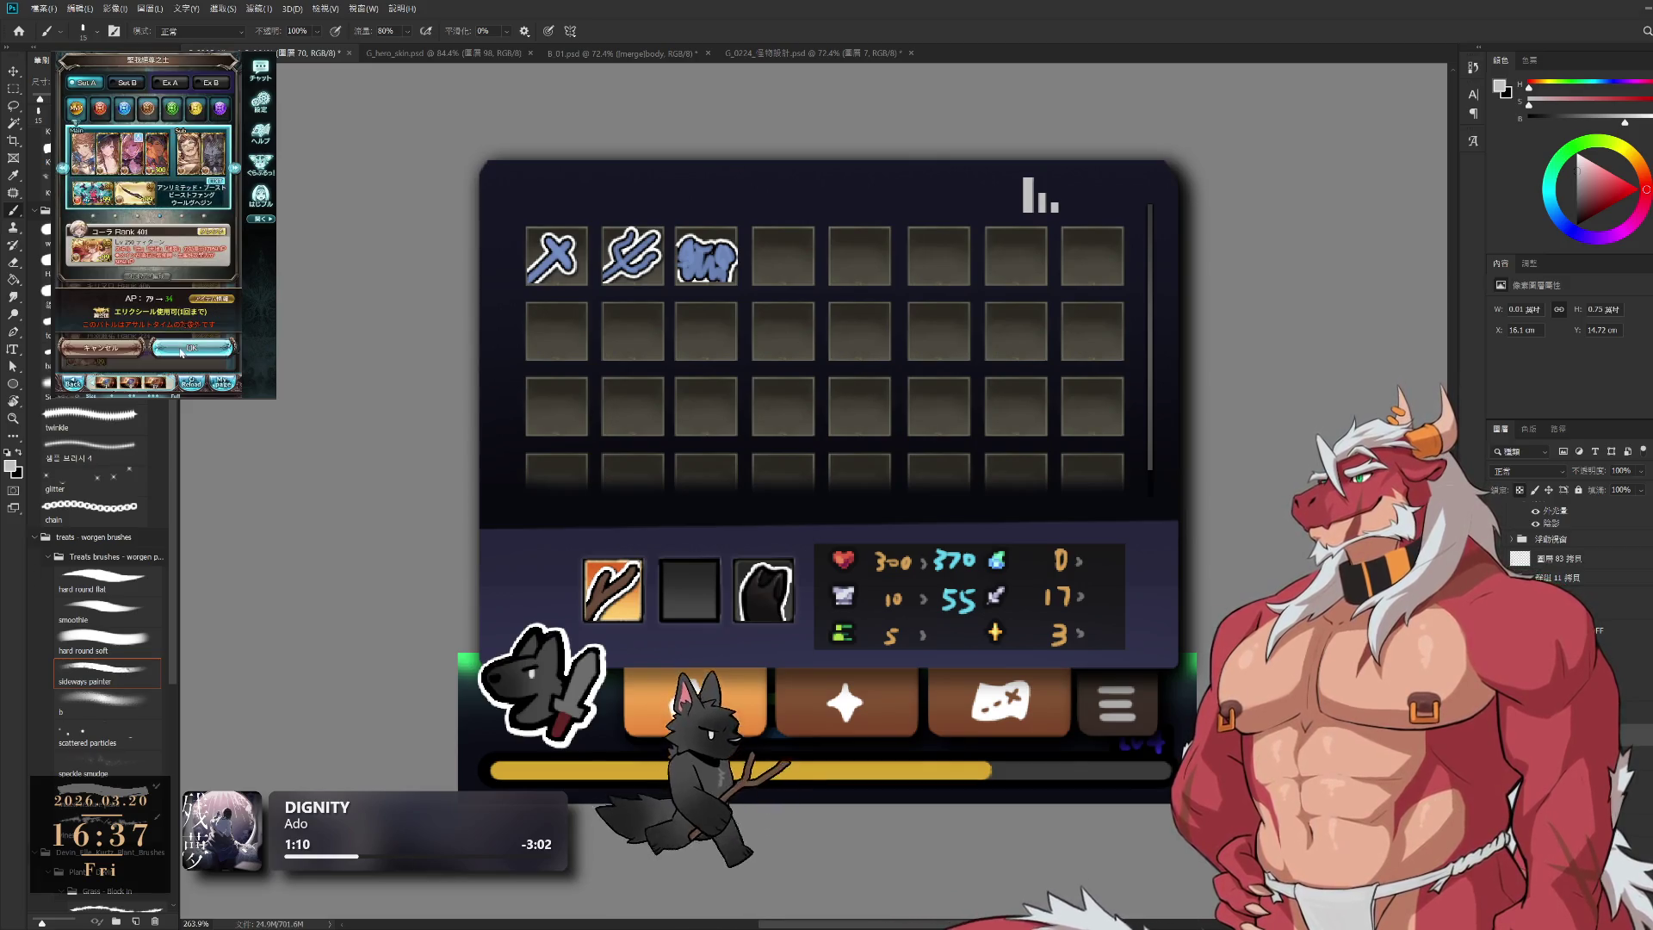
{"action": "left_click", "coordinate": [188, 348]}
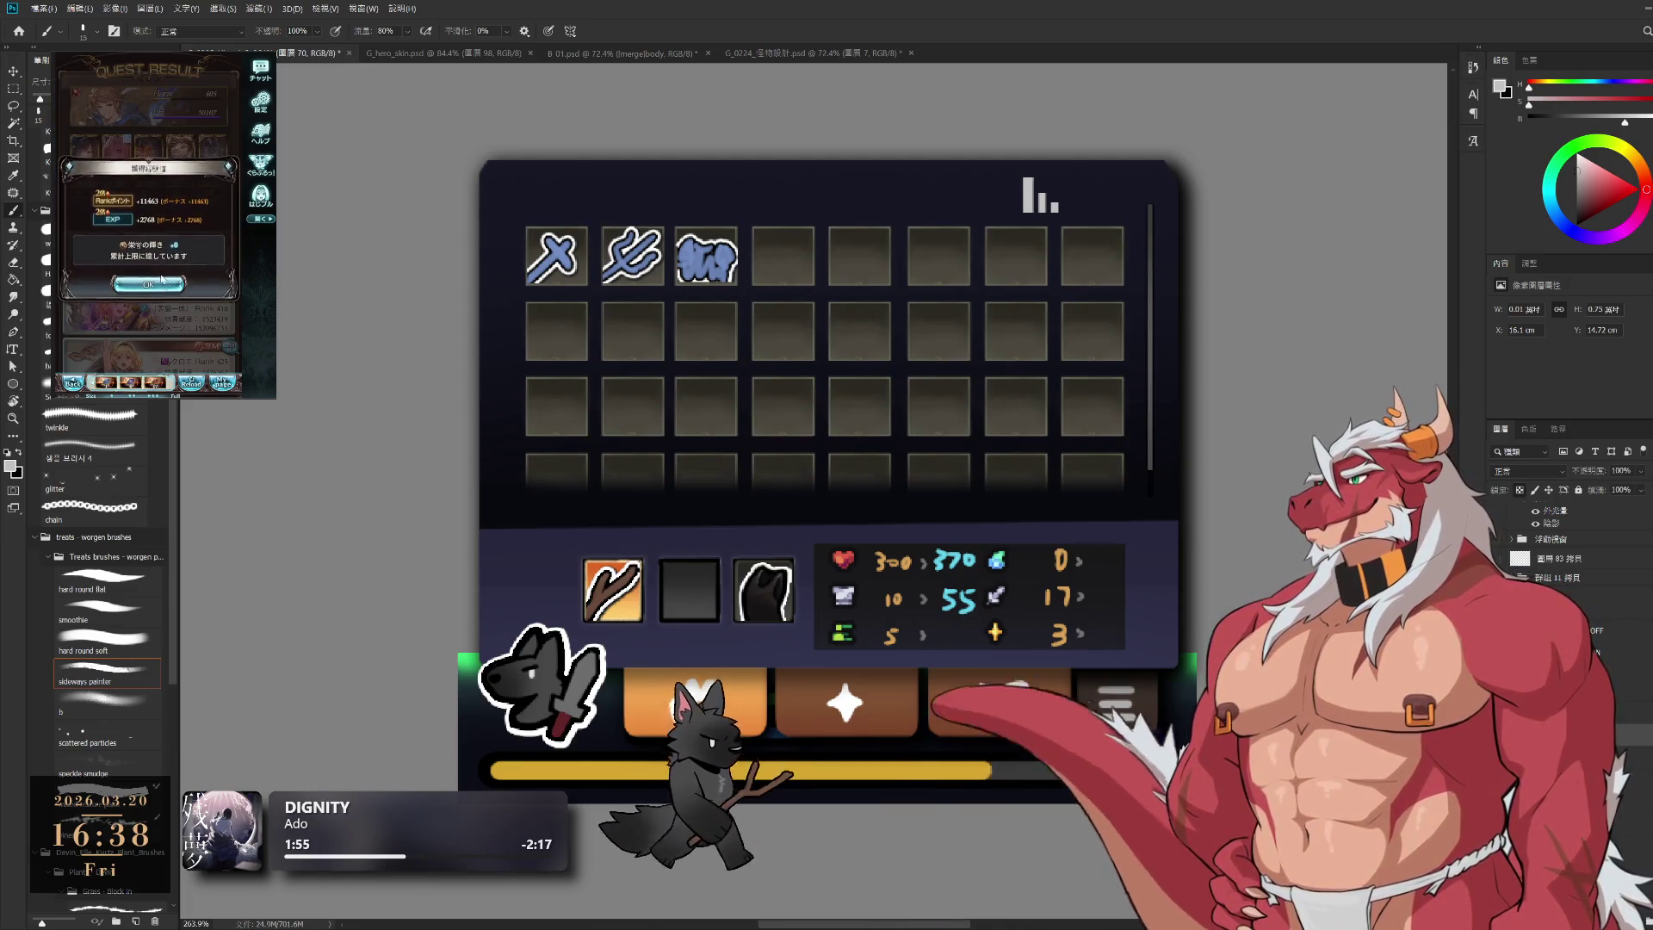
{"action": "left_click", "coordinate": [161, 279]}
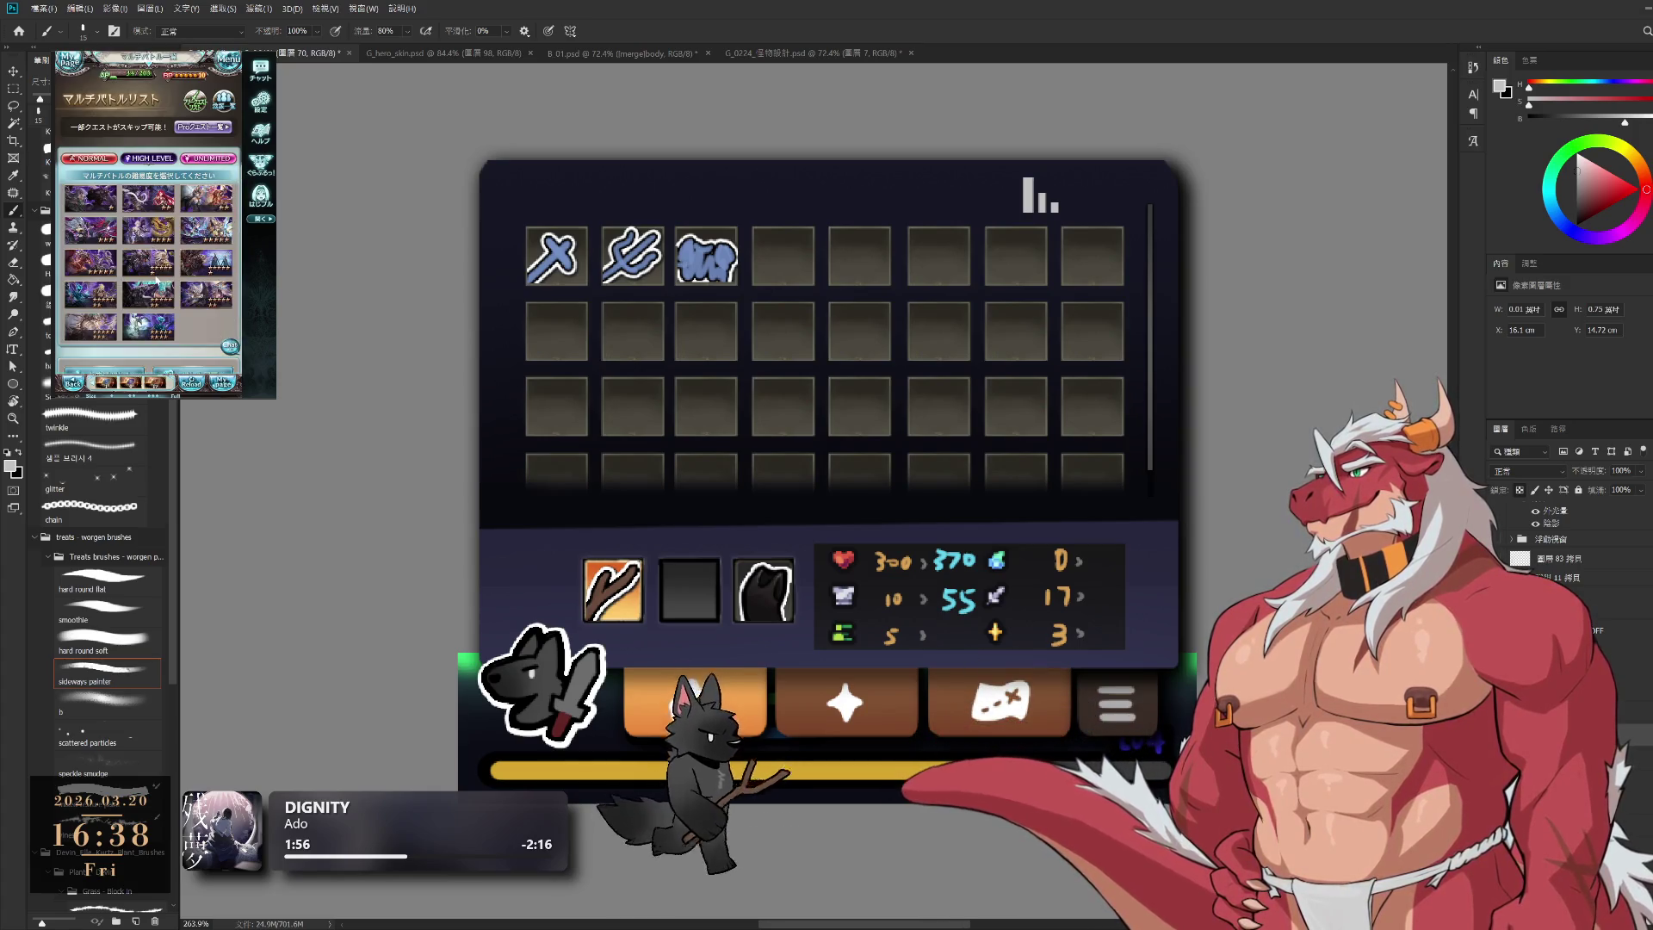
{"action": "left_click", "coordinate": [151, 291]}
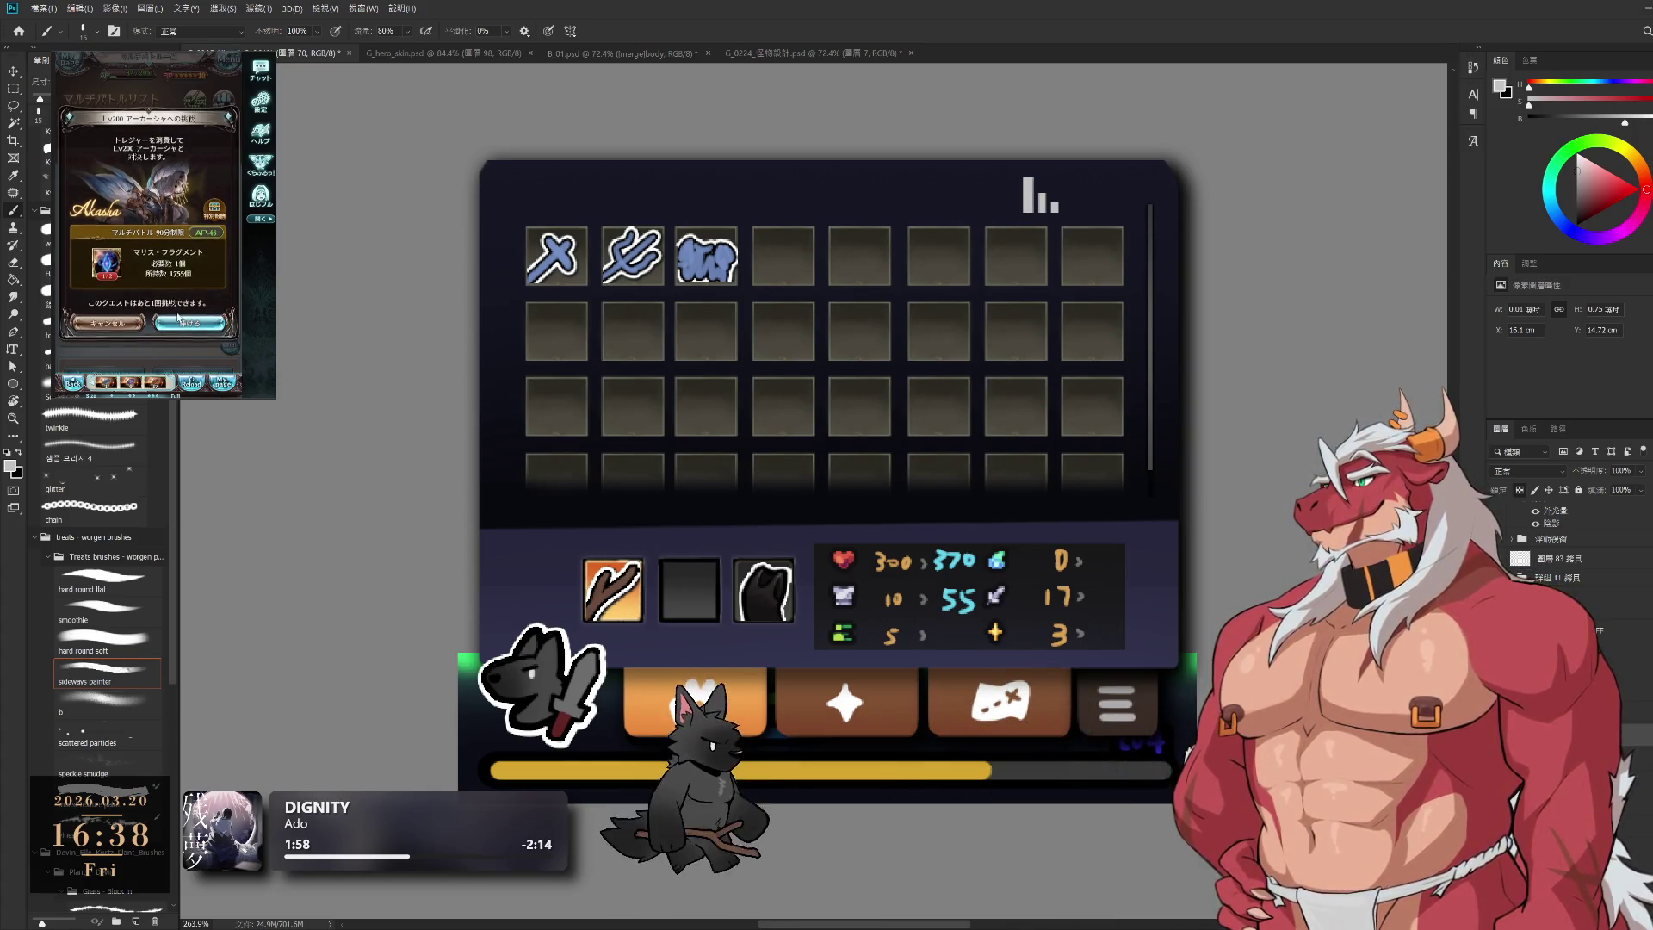
{"action": "left_click", "coordinate": [178, 319]}
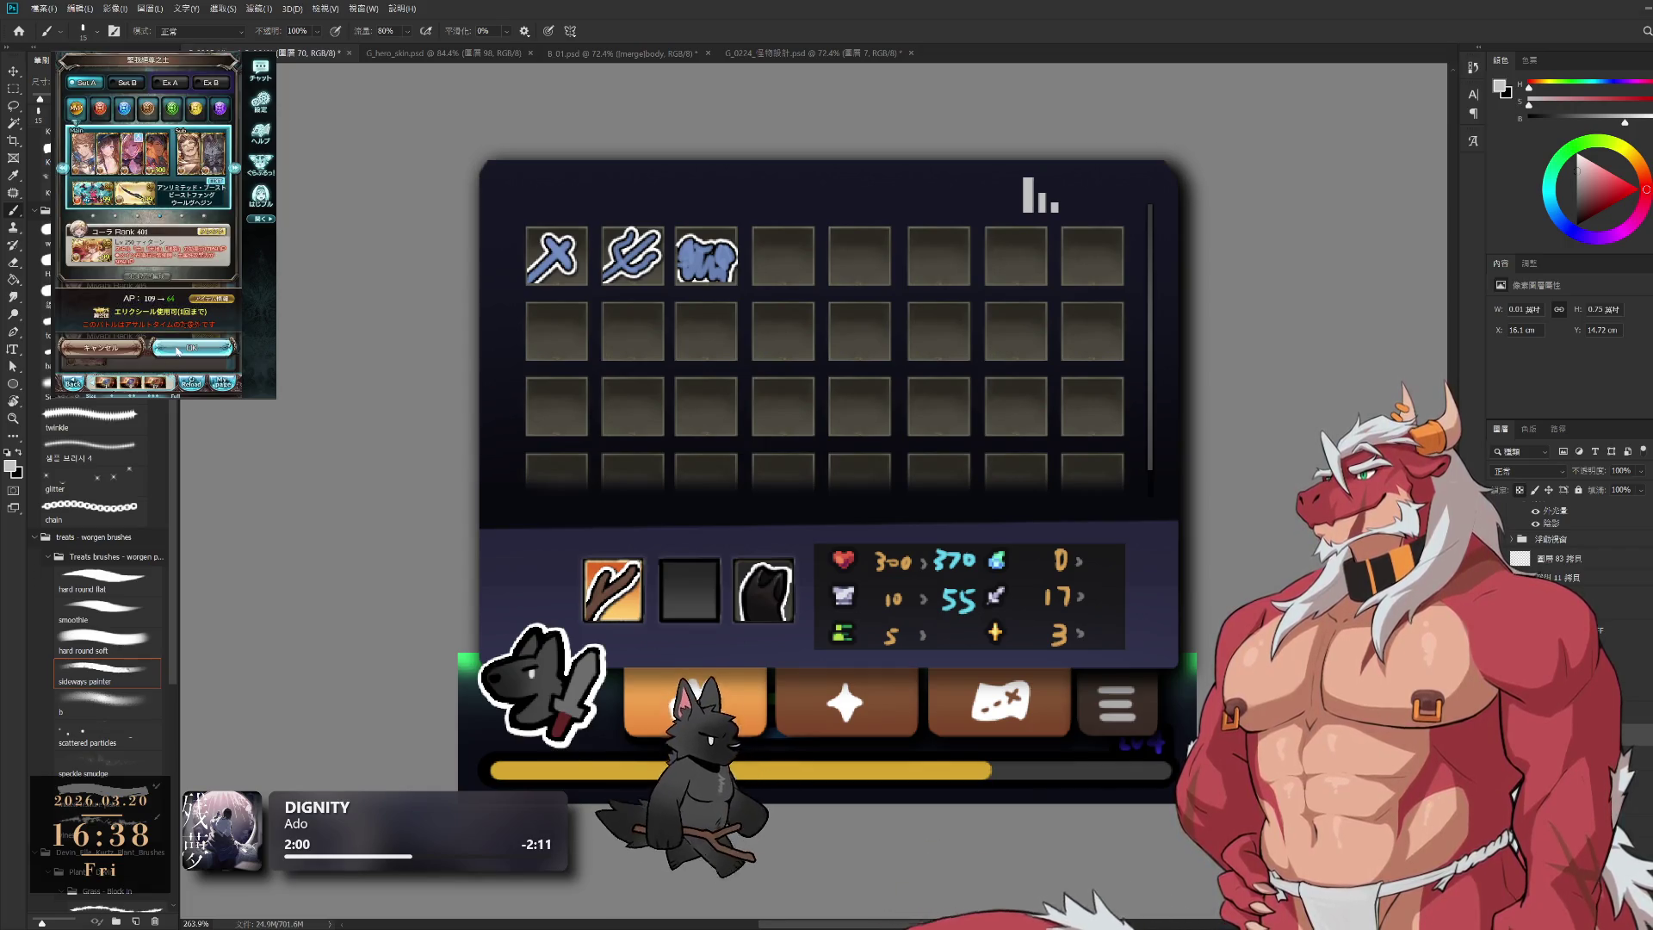
{"action": "left_click", "coordinate": [179, 348]}
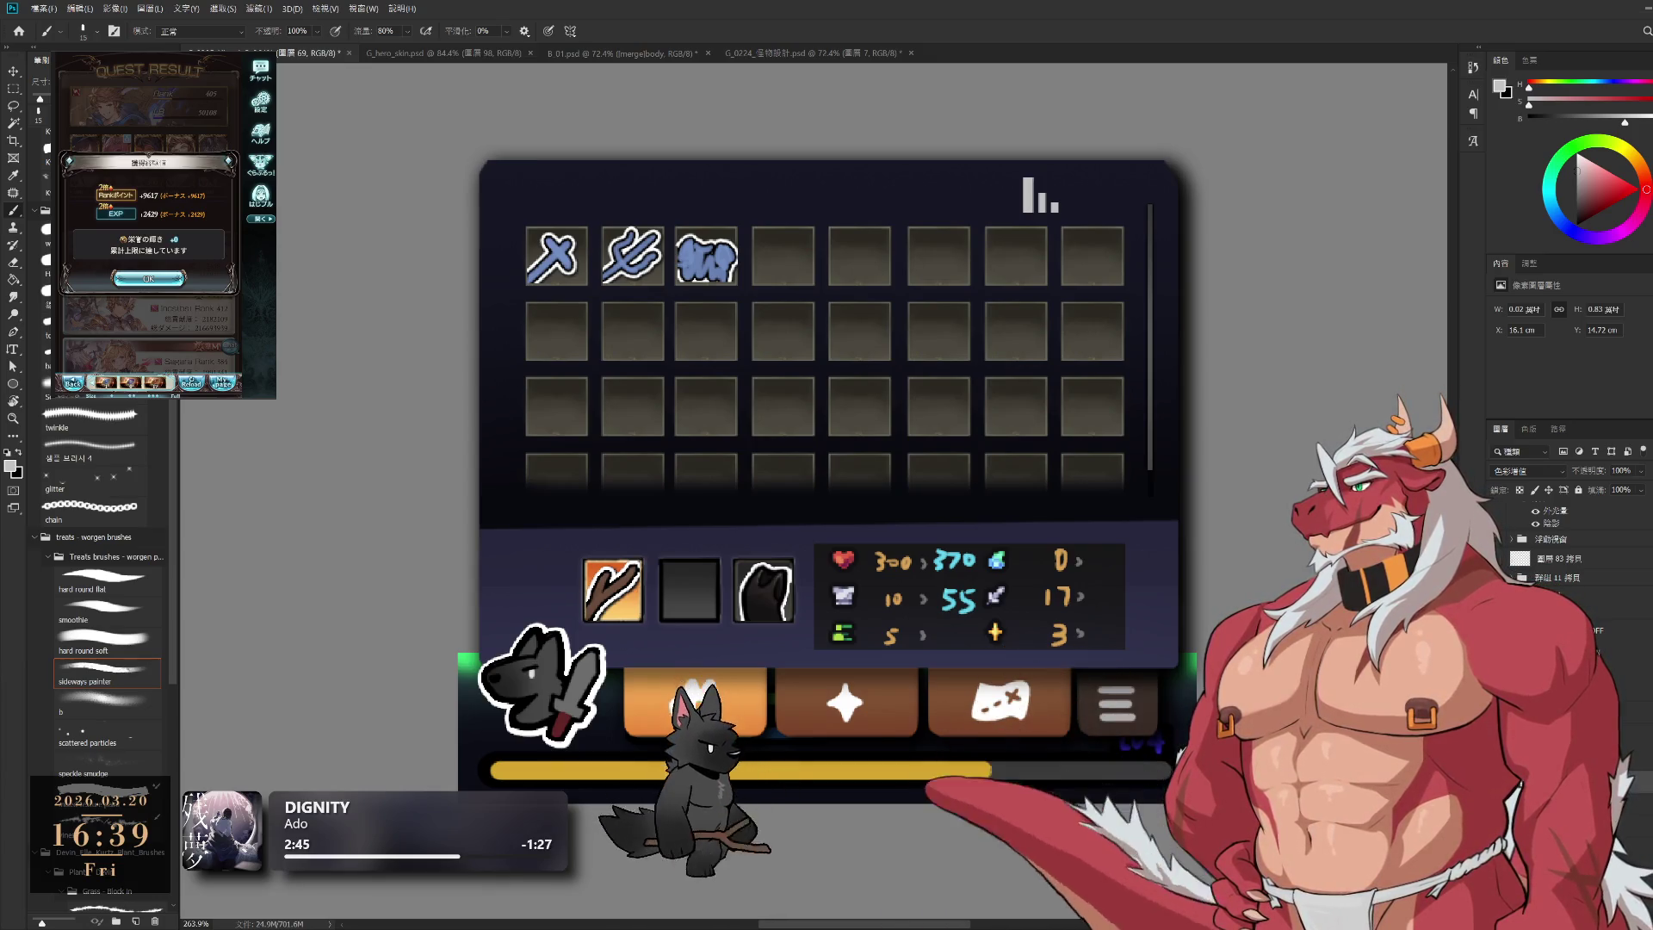
{"action": "key", "text": "alt+bracketleft"}
{"action": "left_click", "coordinate": [148, 278]}
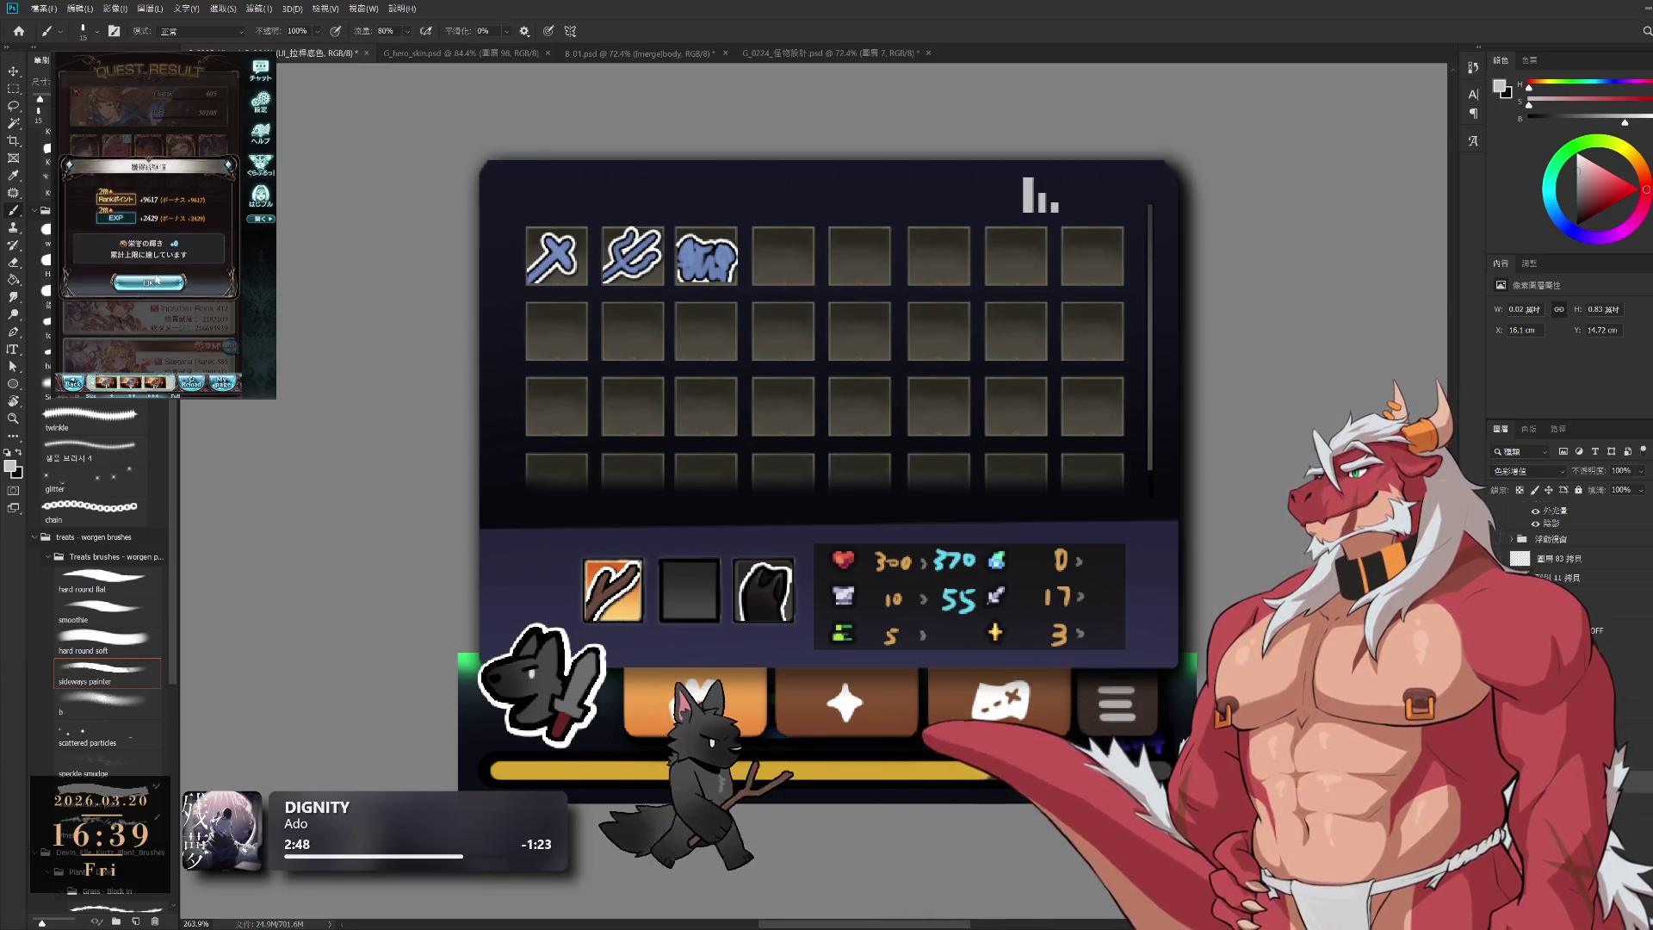
{"action": "left_click", "coordinate": [152, 230]}
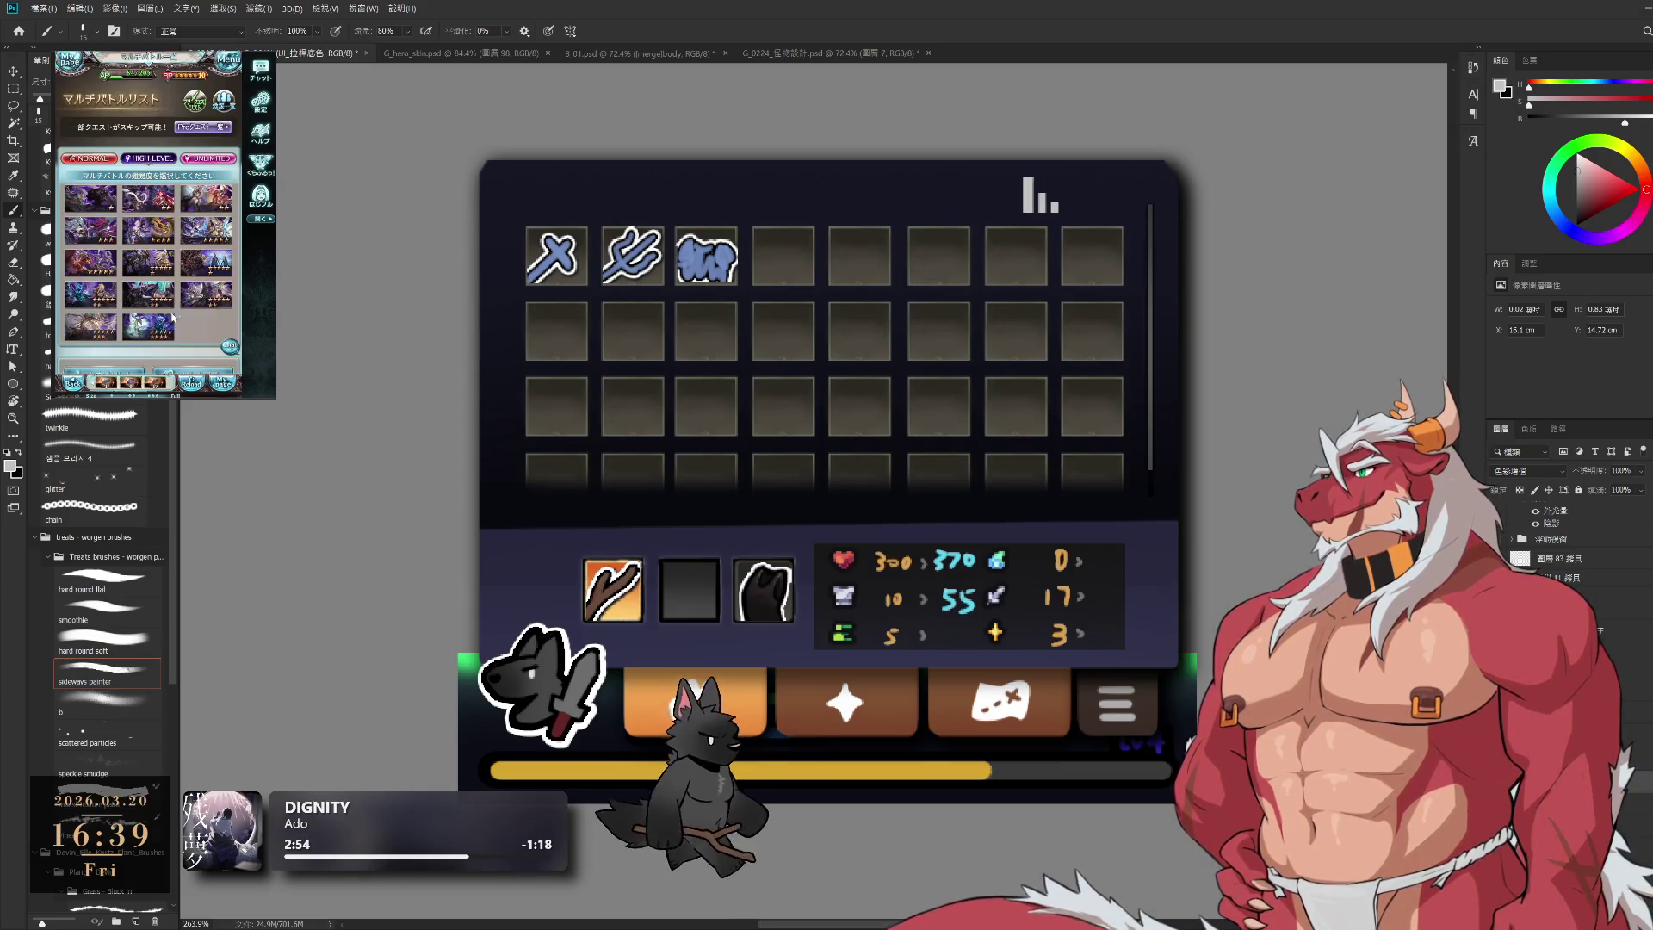
{"action": "left_click", "coordinate": [217, 232]}
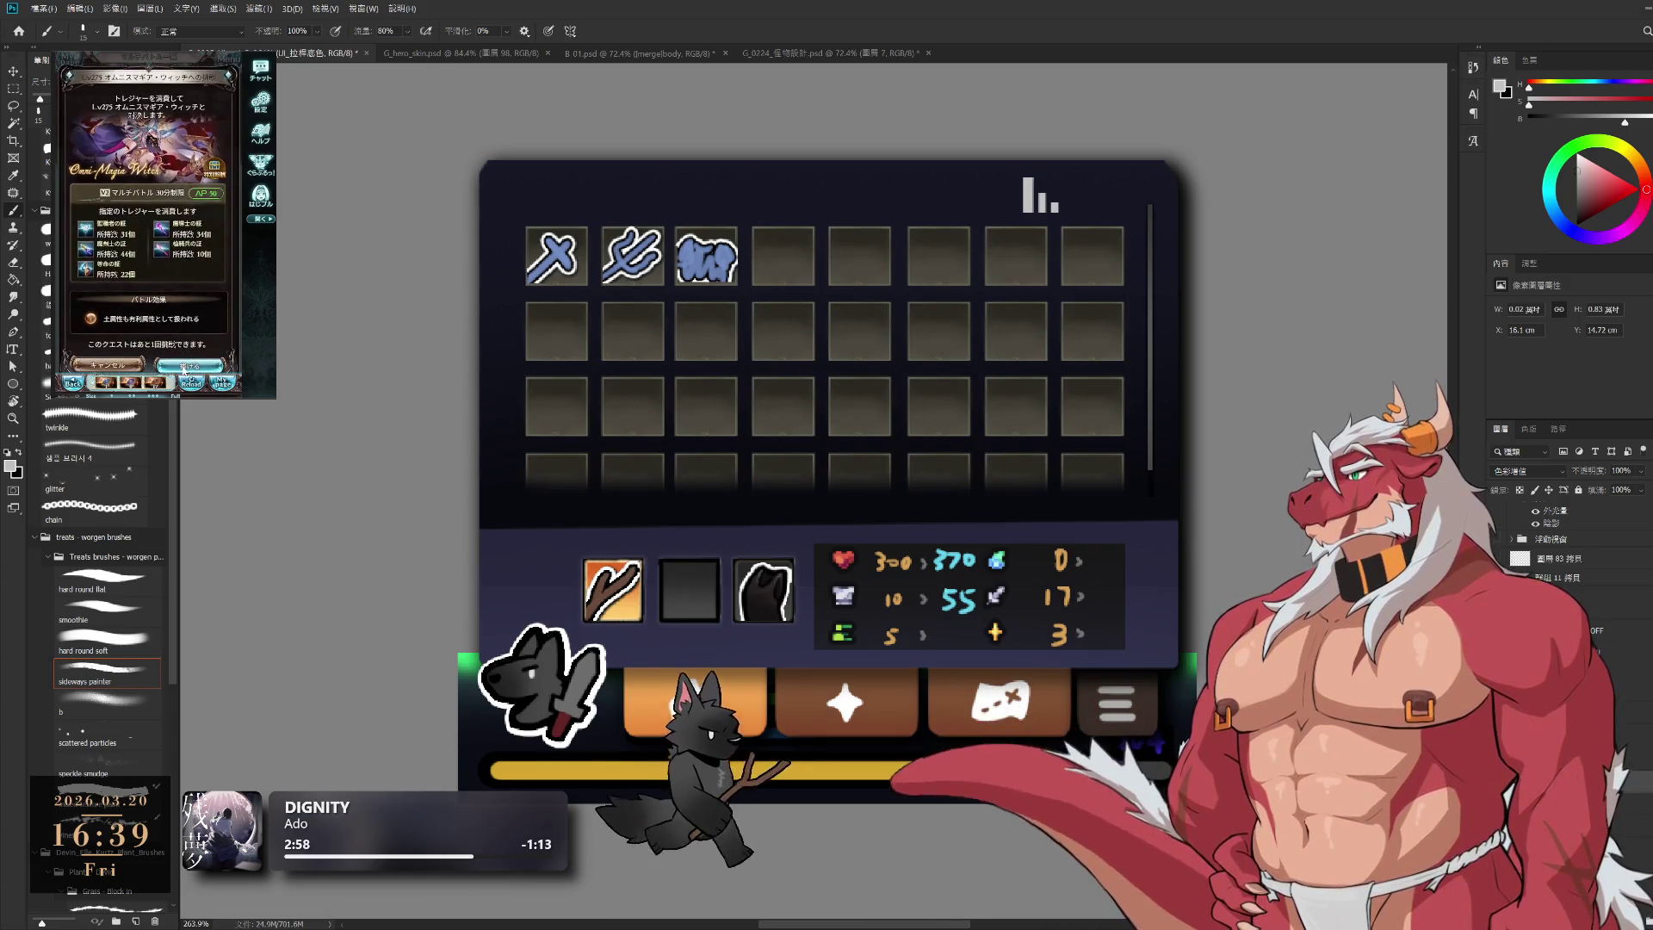
{"action": "left_click", "coordinate": [194, 364]}
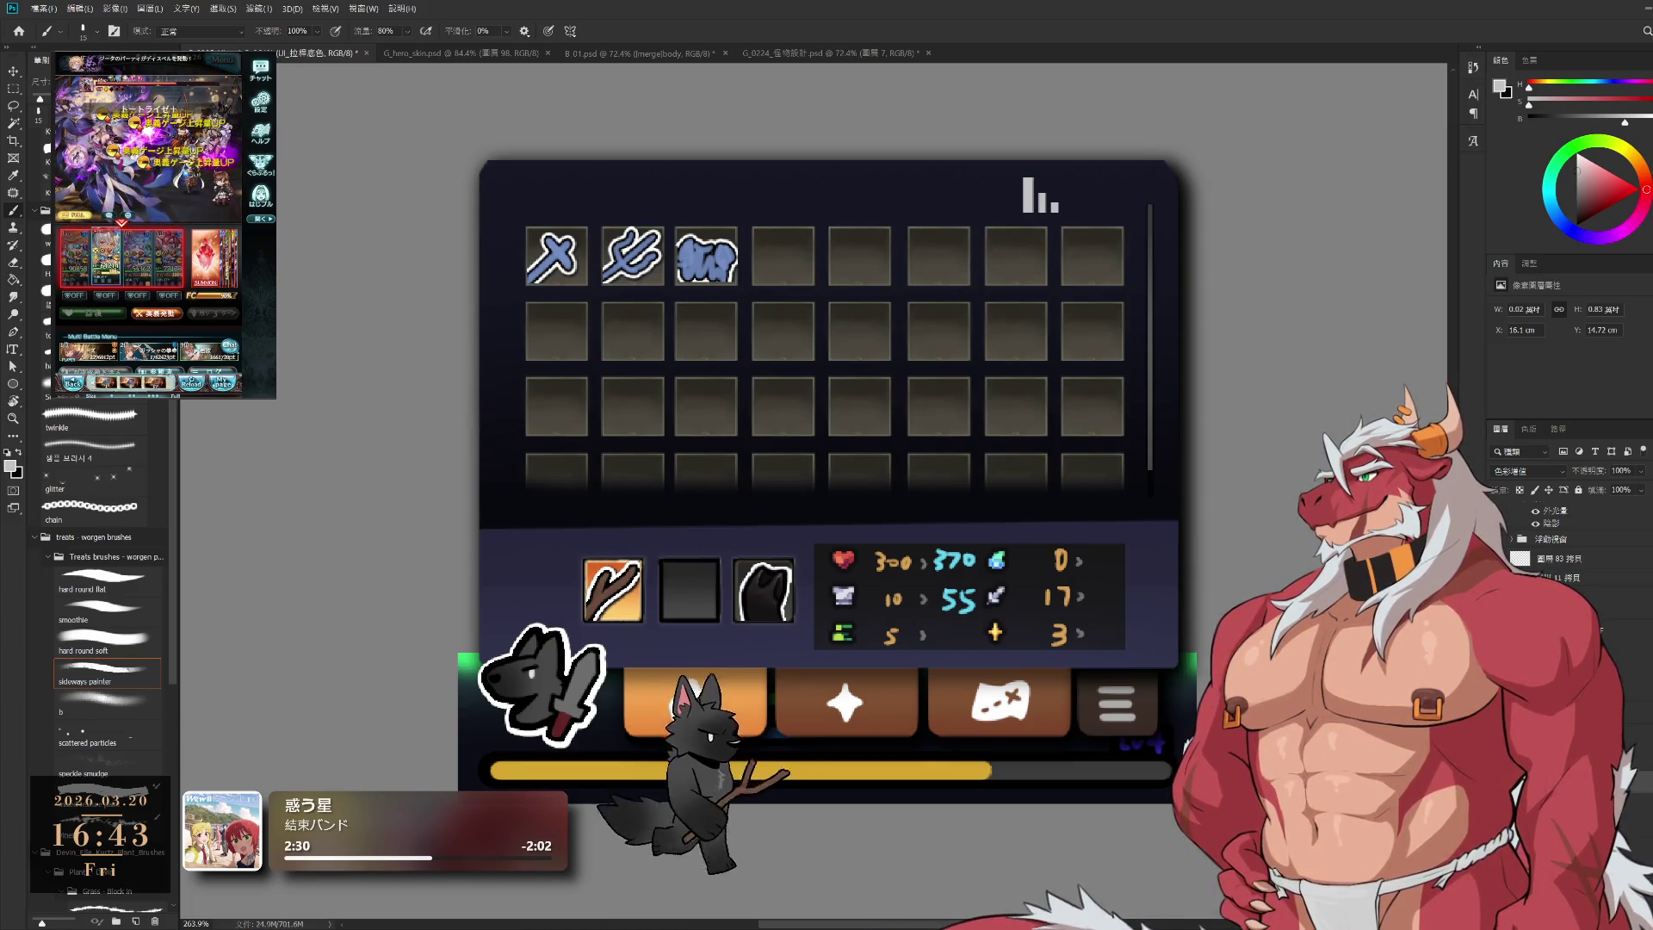
{"action": "key", "text": "alt+bracketright"}
{"action": "key", "text": "ctrl+comma"}
{"action": "key", "text": "ctrl+comma"}
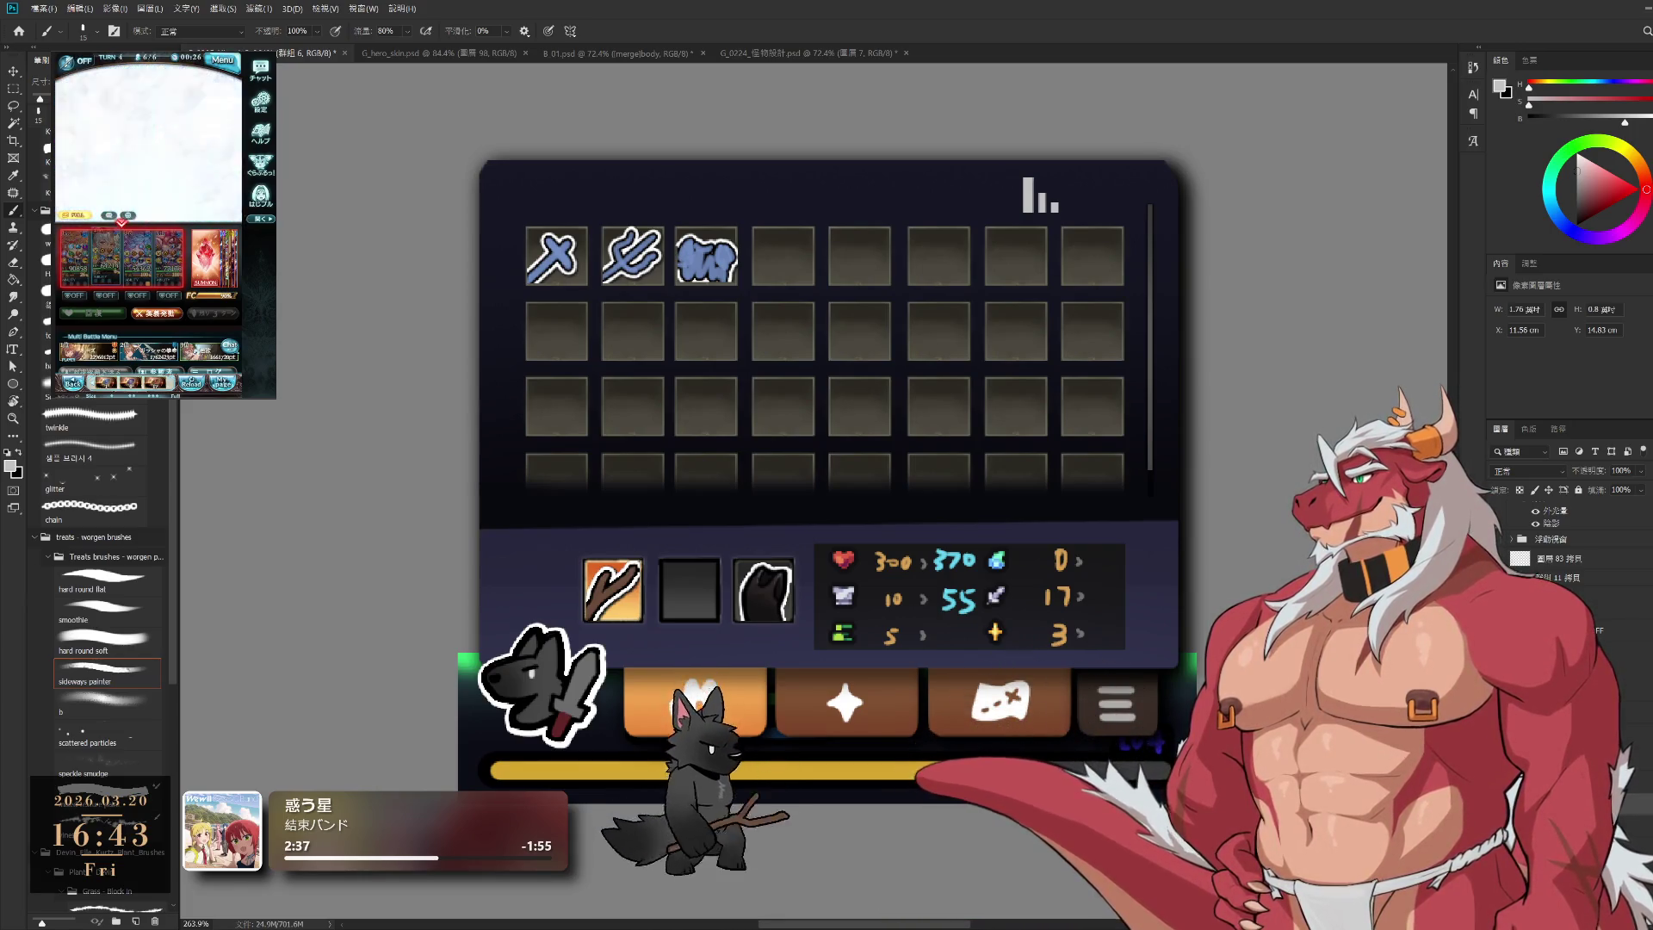
{"action": "key", "text": "alt+bracketleft"}
{"action": "key", "text": "ctrl+comma"}
{"action": "key", "text": "ctrl+comma"}
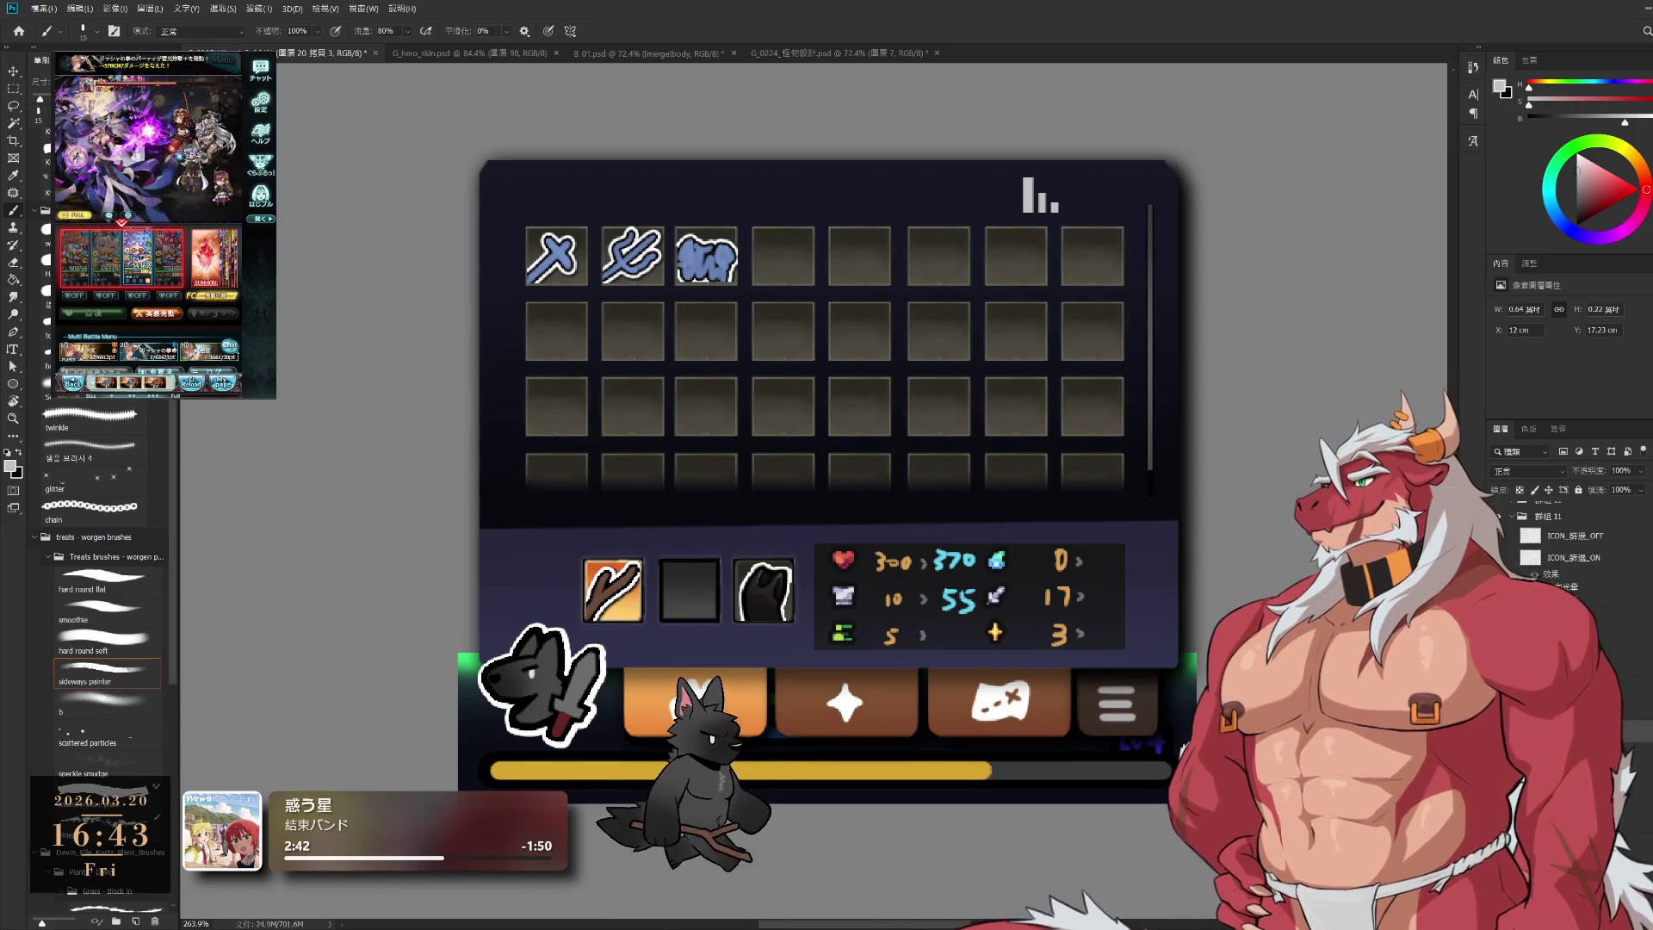
{"action": "key", "text": "alt+bracketleft"}
{"action": "key", "text": "ctrl+comma"}
{"action": "key", "text": "ctrl+comma"}
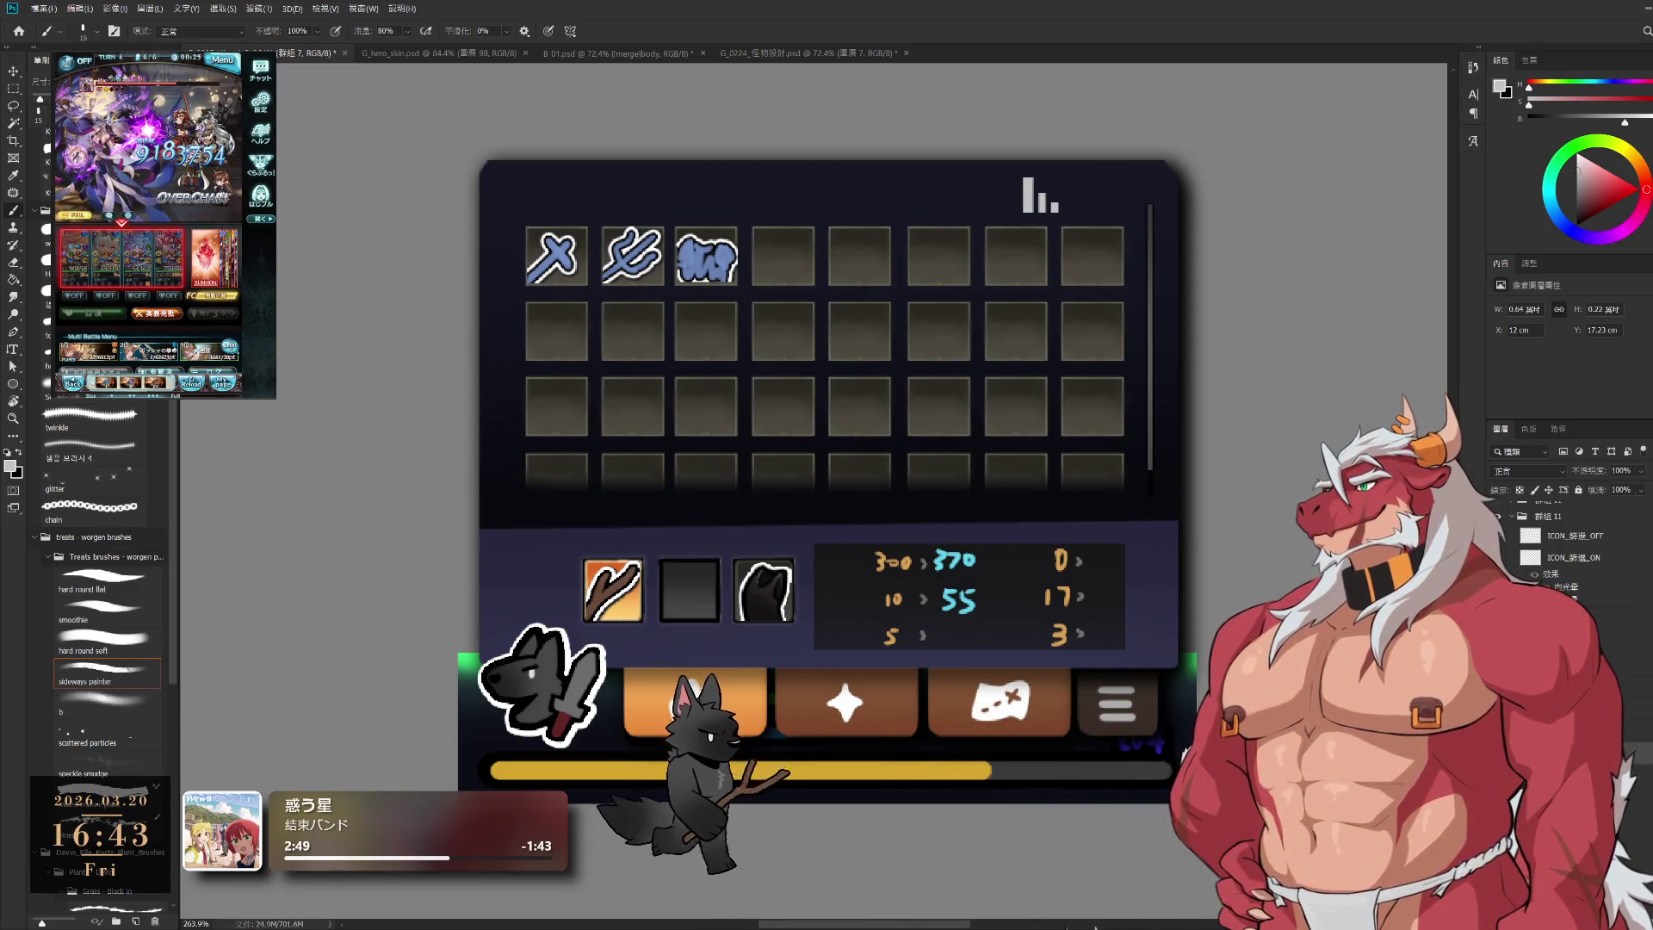
{"action": "key", "text": "alt+bracketleft"}
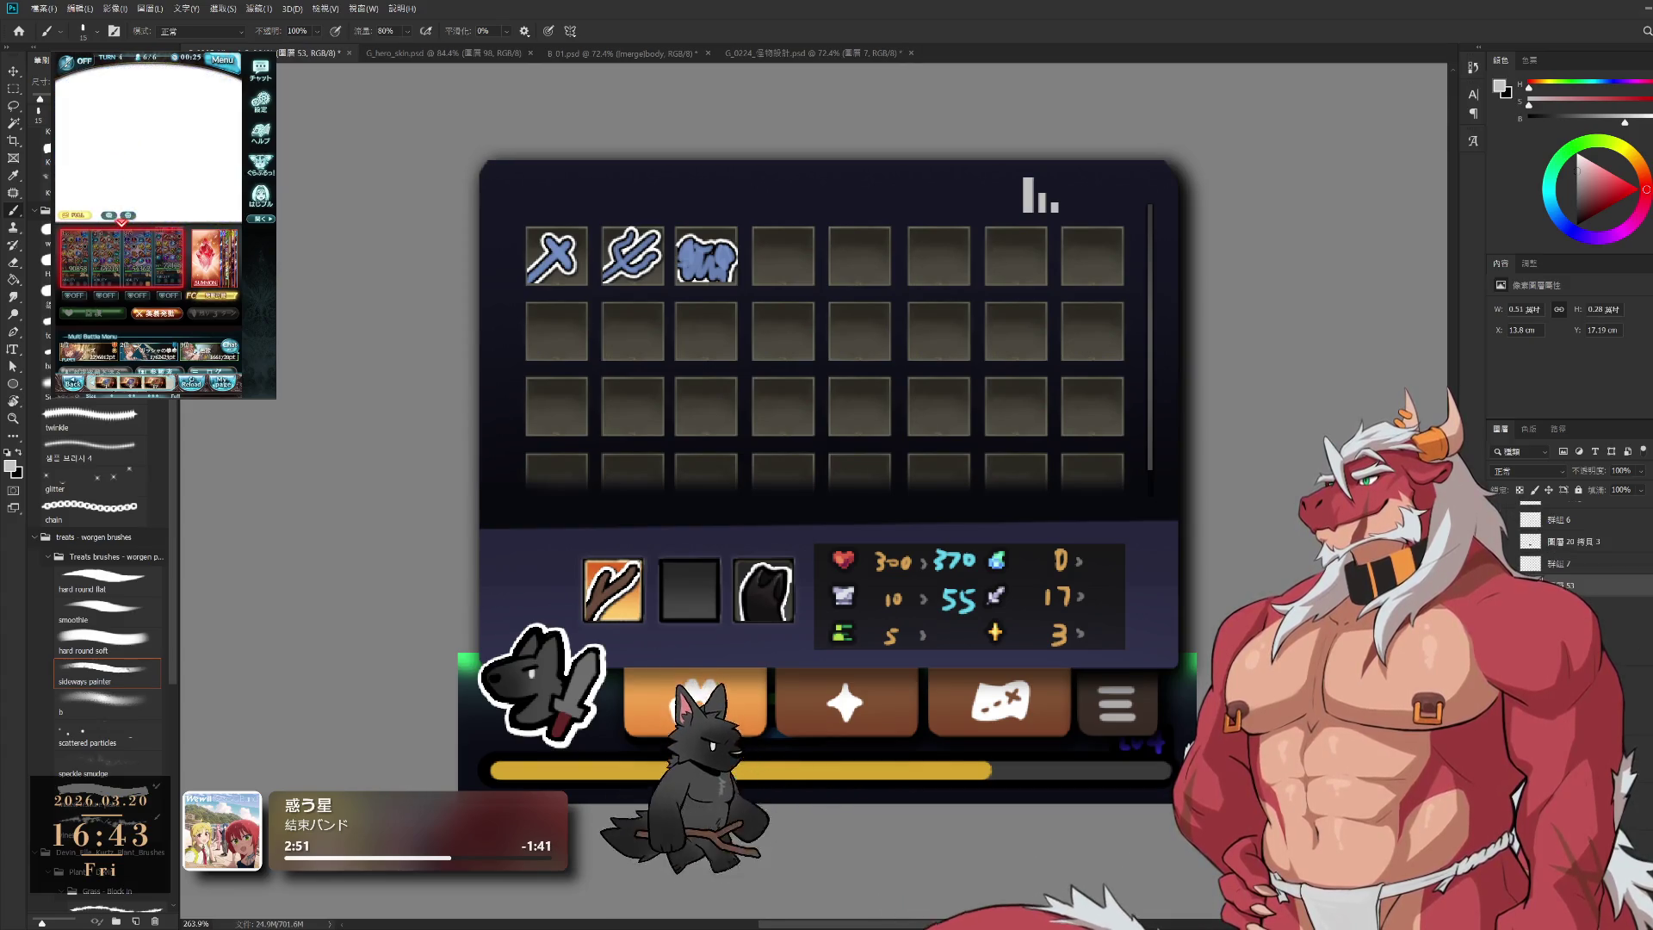
{"action": "key", "text": "ctrl+comma"}
{"action": "key", "text": "ctrl+comma"}
{"action": "key", "text": "ctrl+comma"}
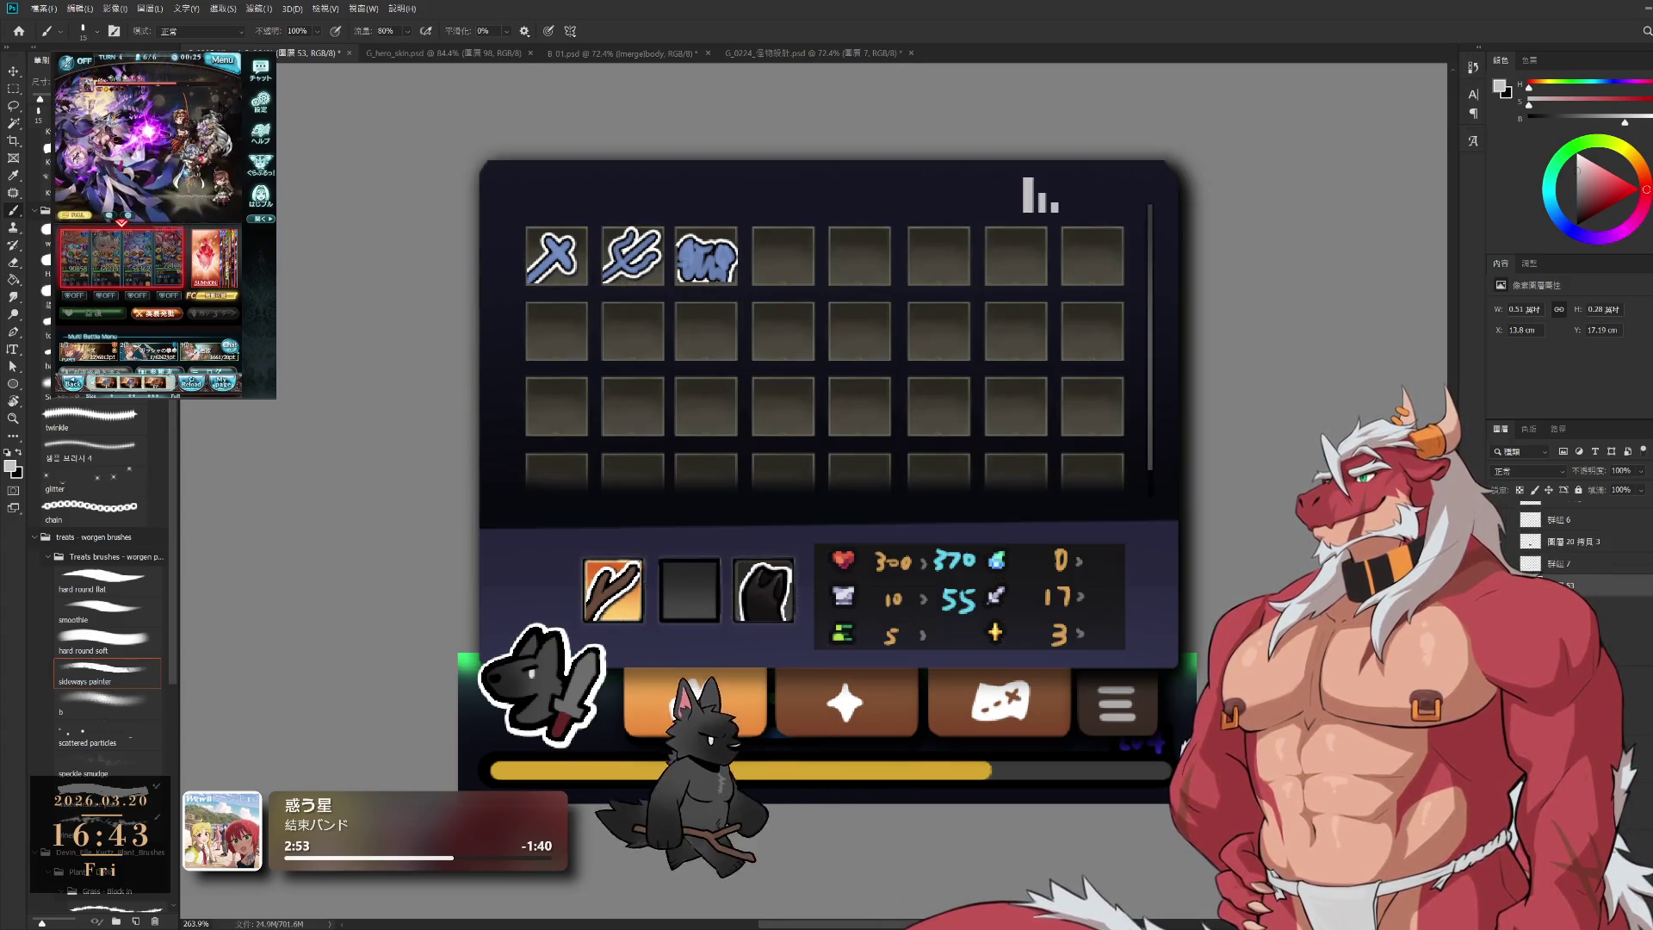
{"action": "key", "text": "ctrl+comma"}
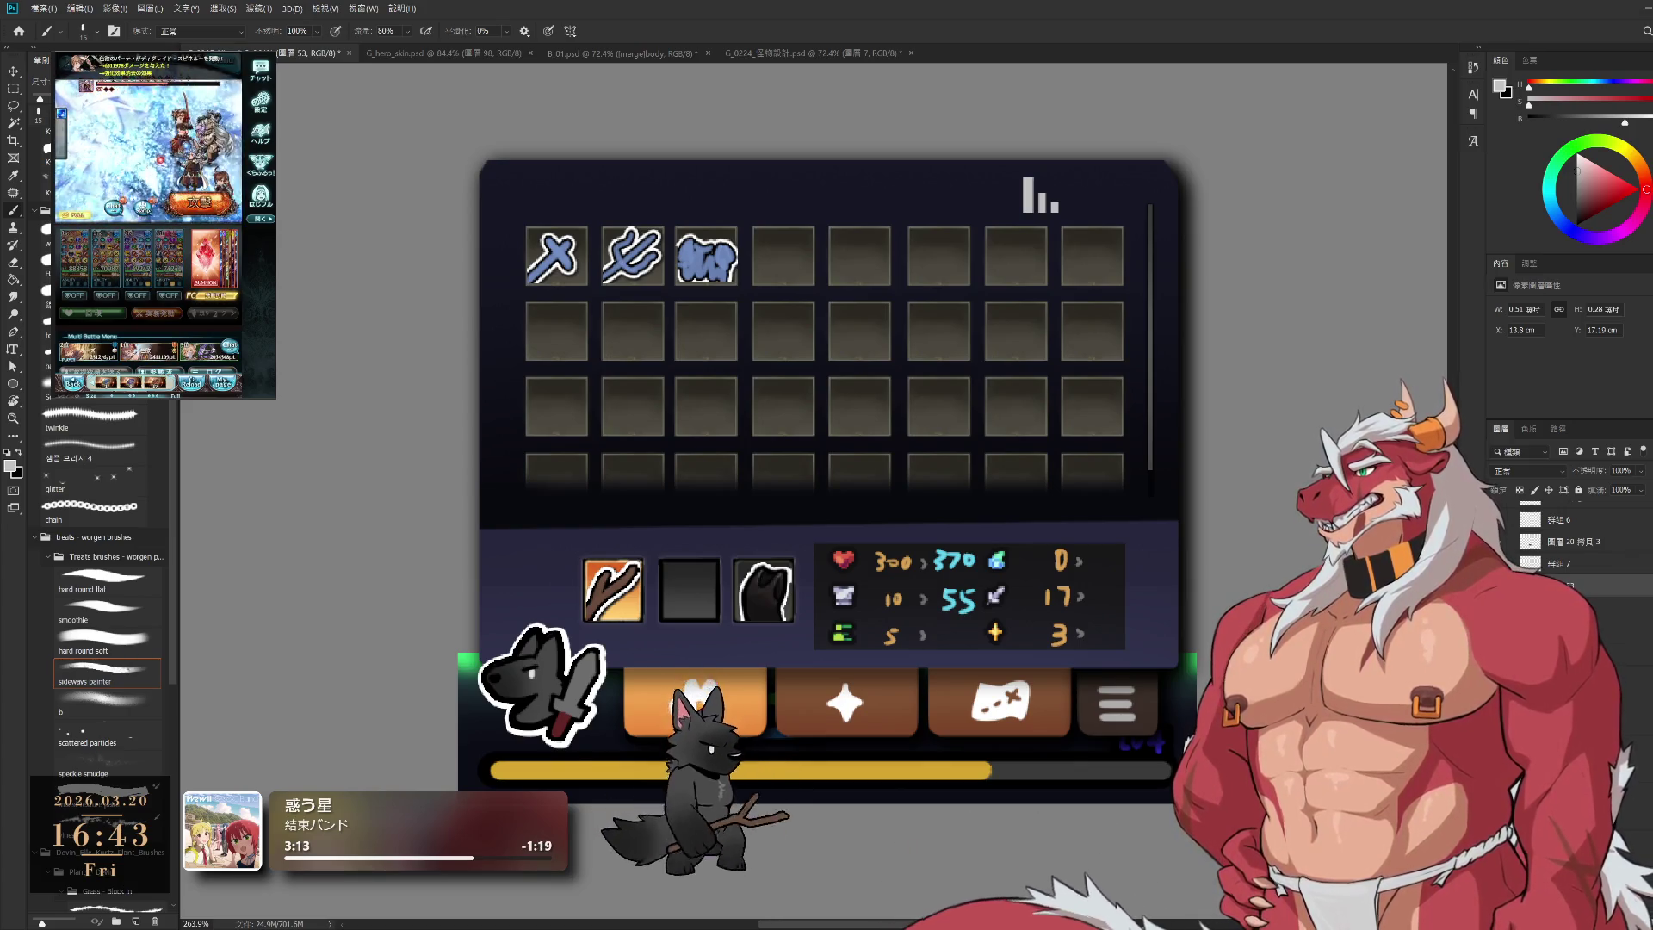
{"action": "scroll", "coordinate": [1576, 542], "scroll_direction": "up", "scroll_amount": 5}
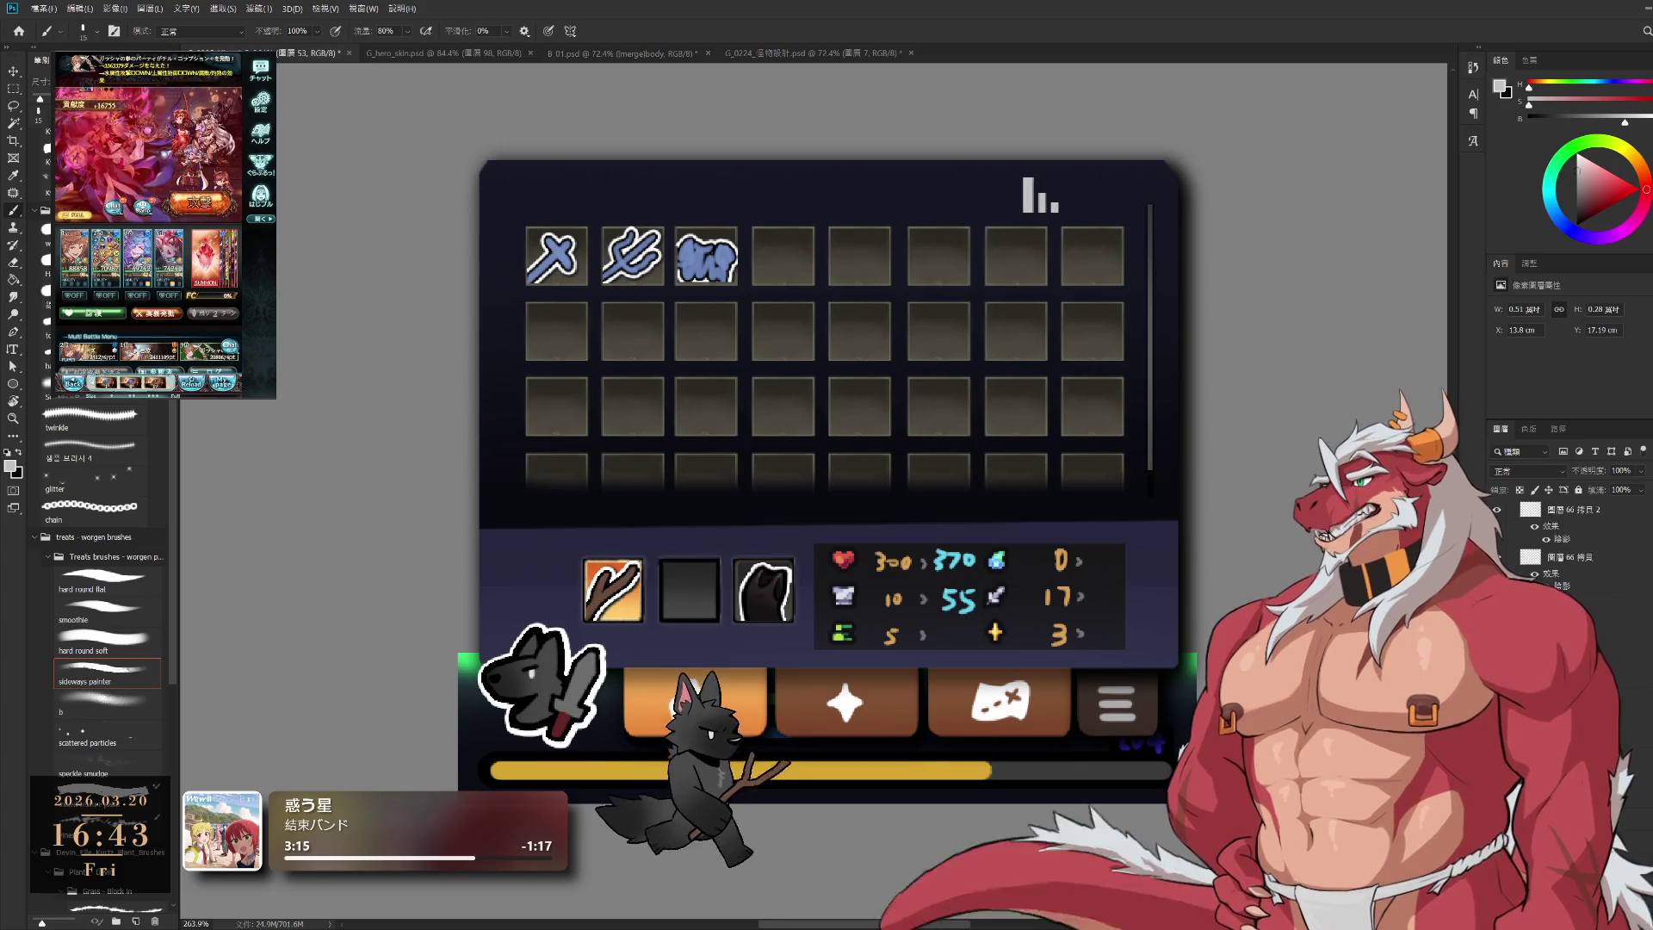
{"action": "scroll", "coordinate": [1549, 551], "scroll_direction": "down", "scroll_amount": 5}
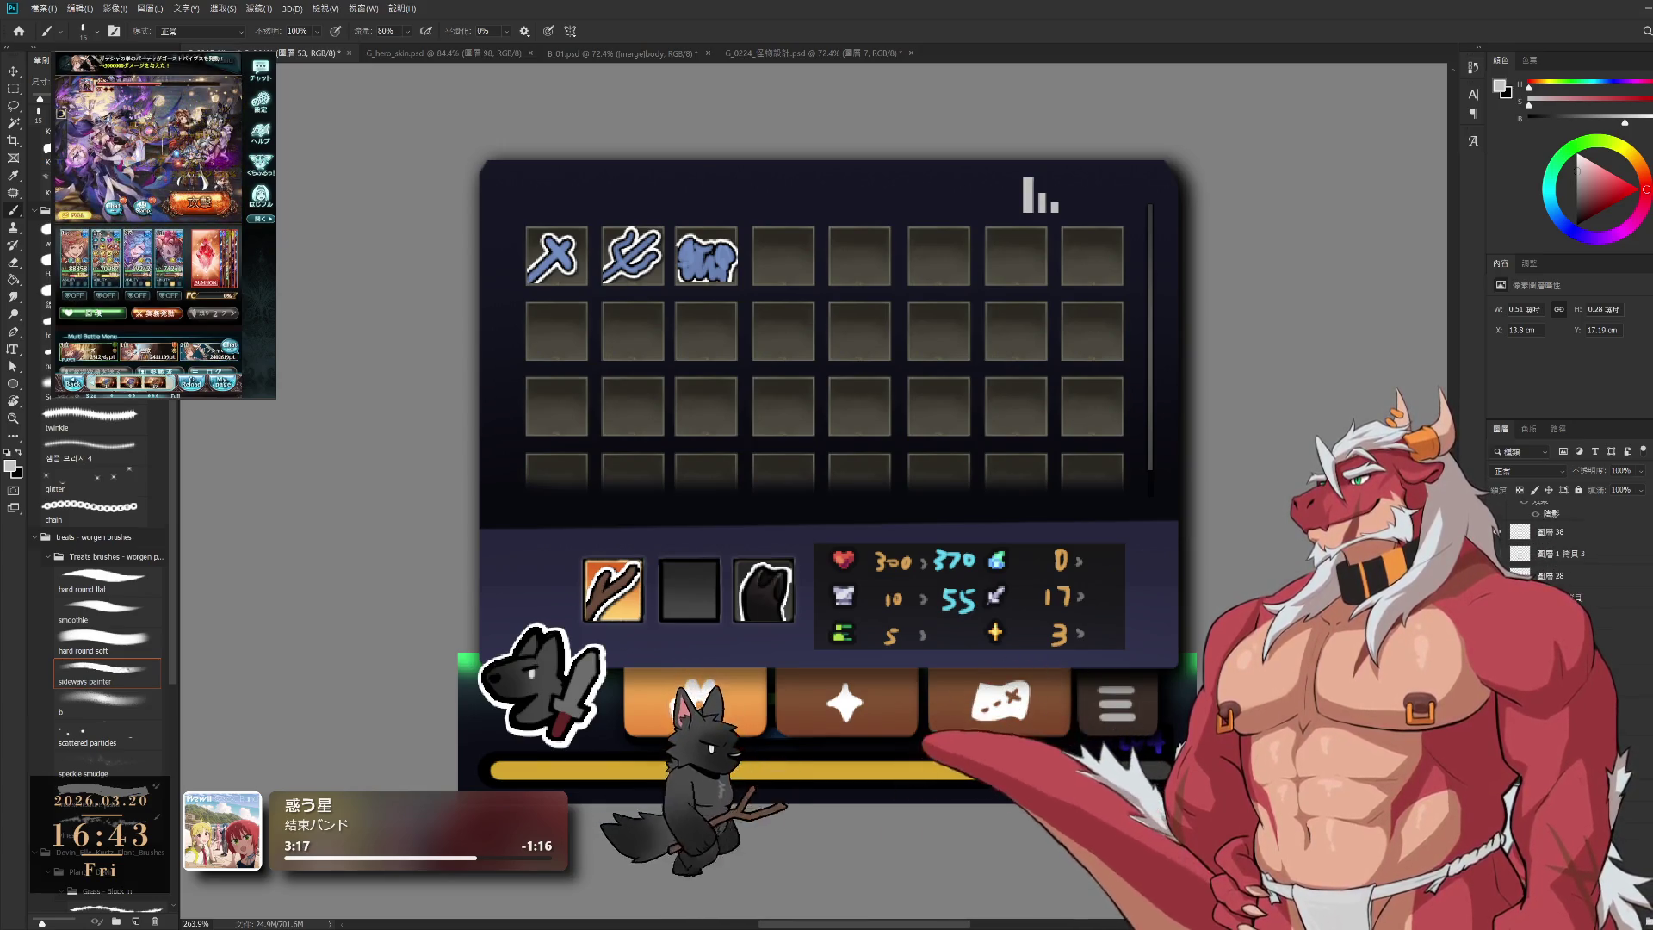
{"action": "scroll", "coordinate": [1550, 551], "scroll_direction": "up", "scroll_amount": 10}
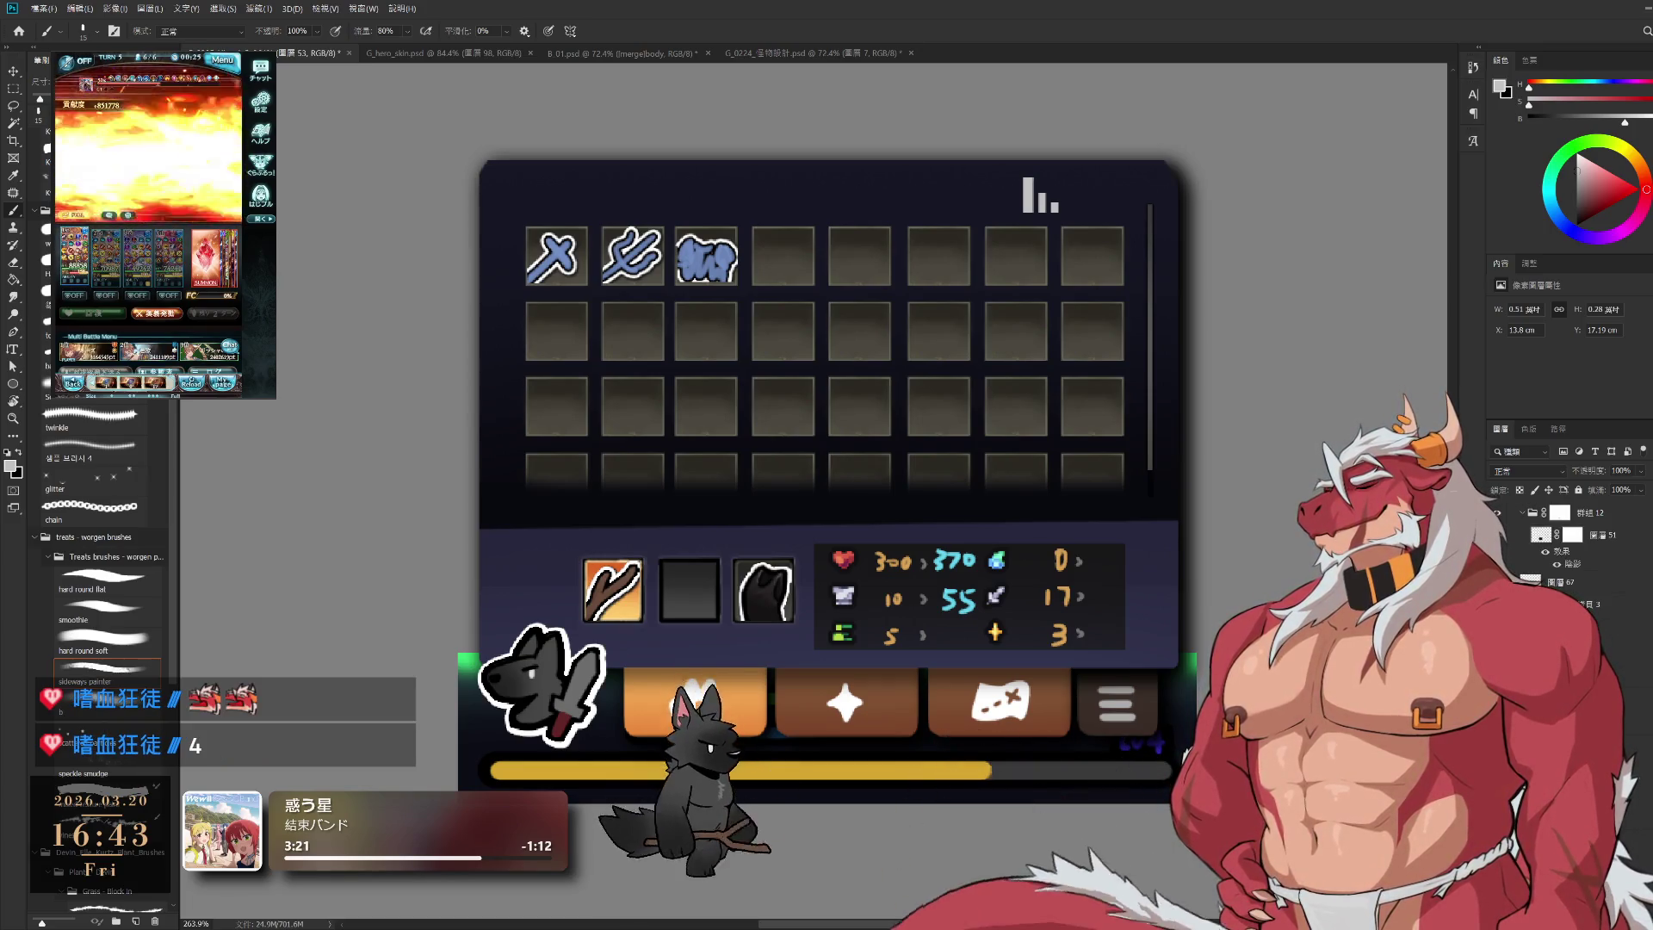
{"action": "scroll", "coordinate": [1549, 551], "scroll_direction": "up", "scroll_amount": 5}
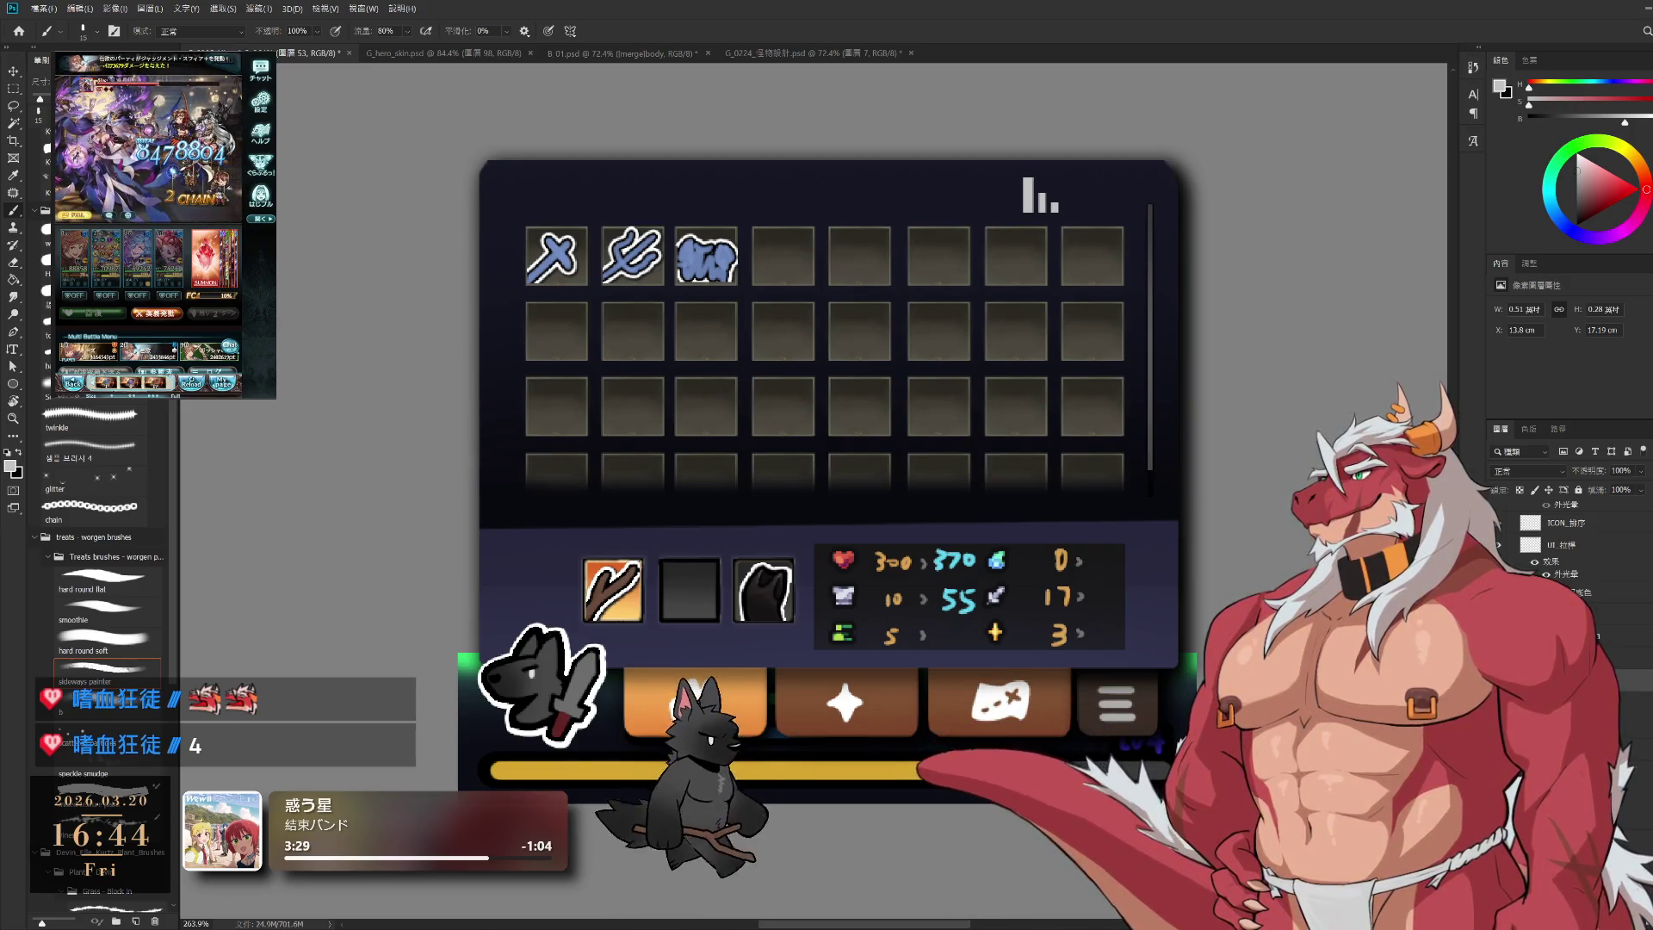
{"action": "left_click", "coordinate": [1645, 685]}
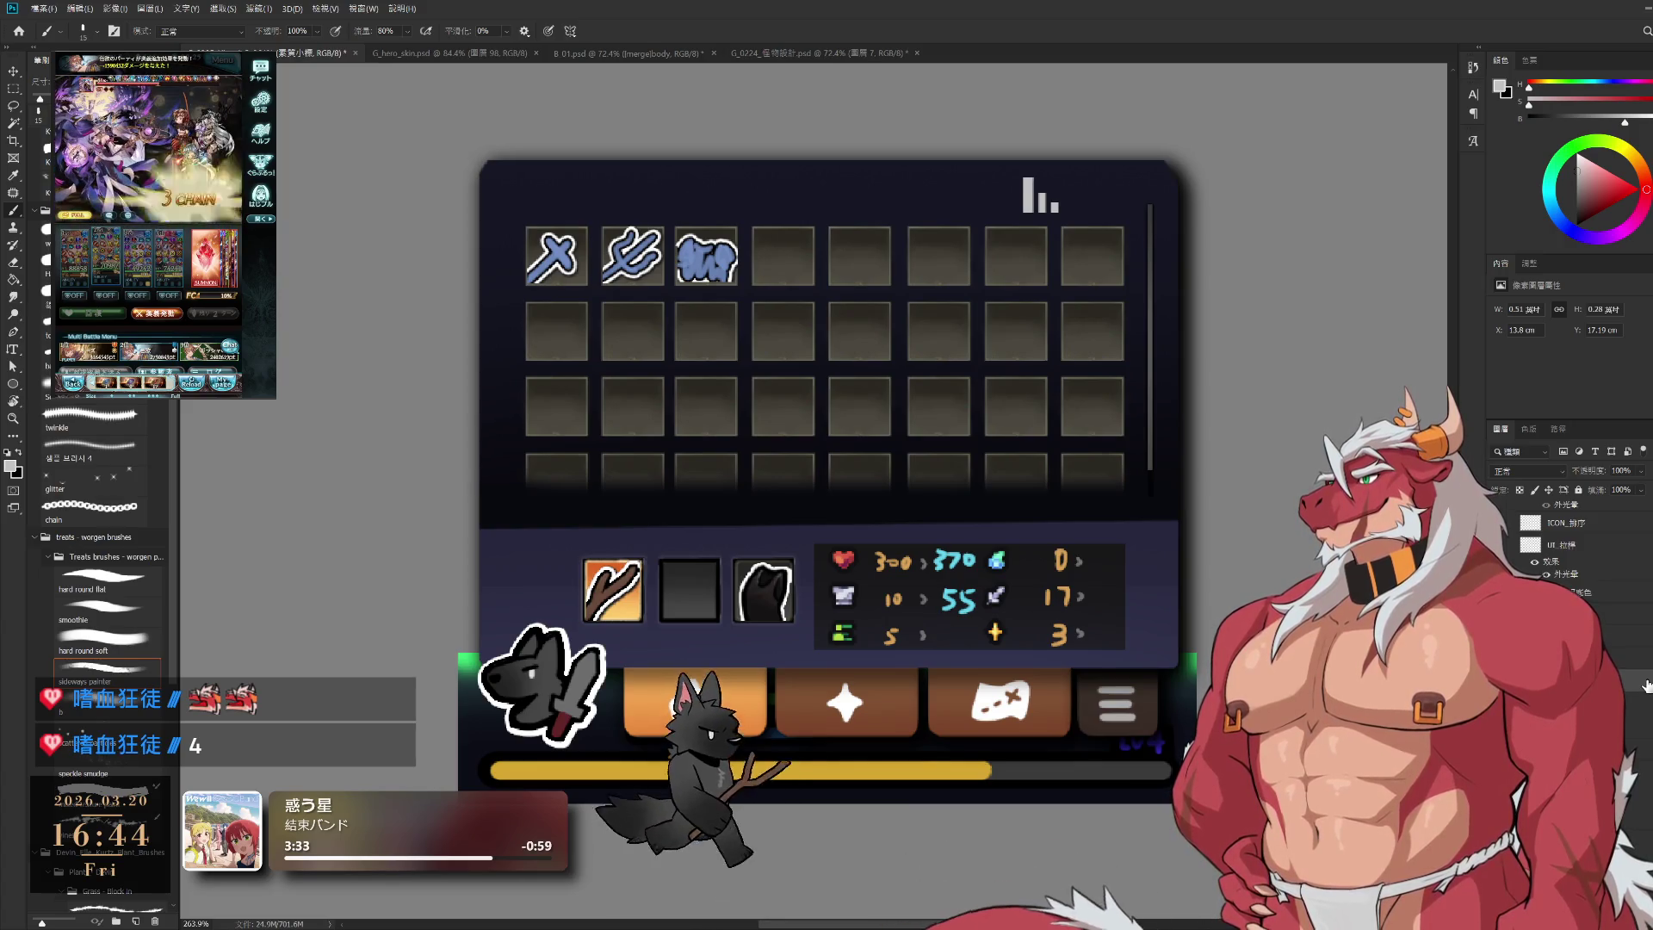
{"action": "key", "text": "ctrl+g"}
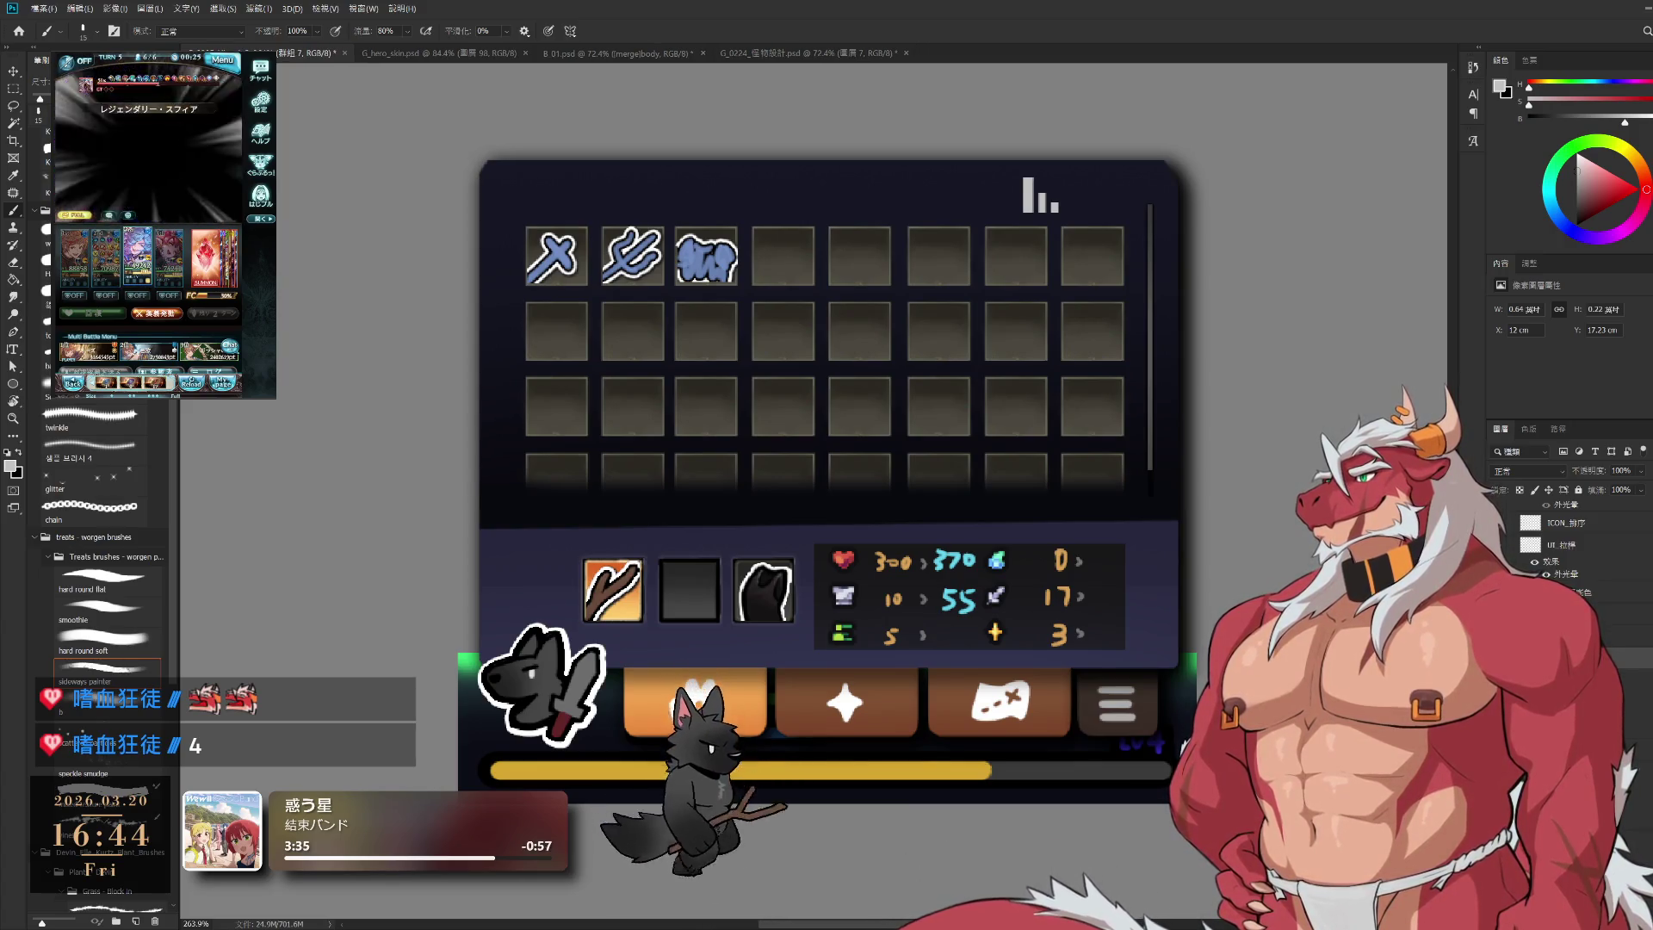
{"action": "key", "text": "ctrl+z"}
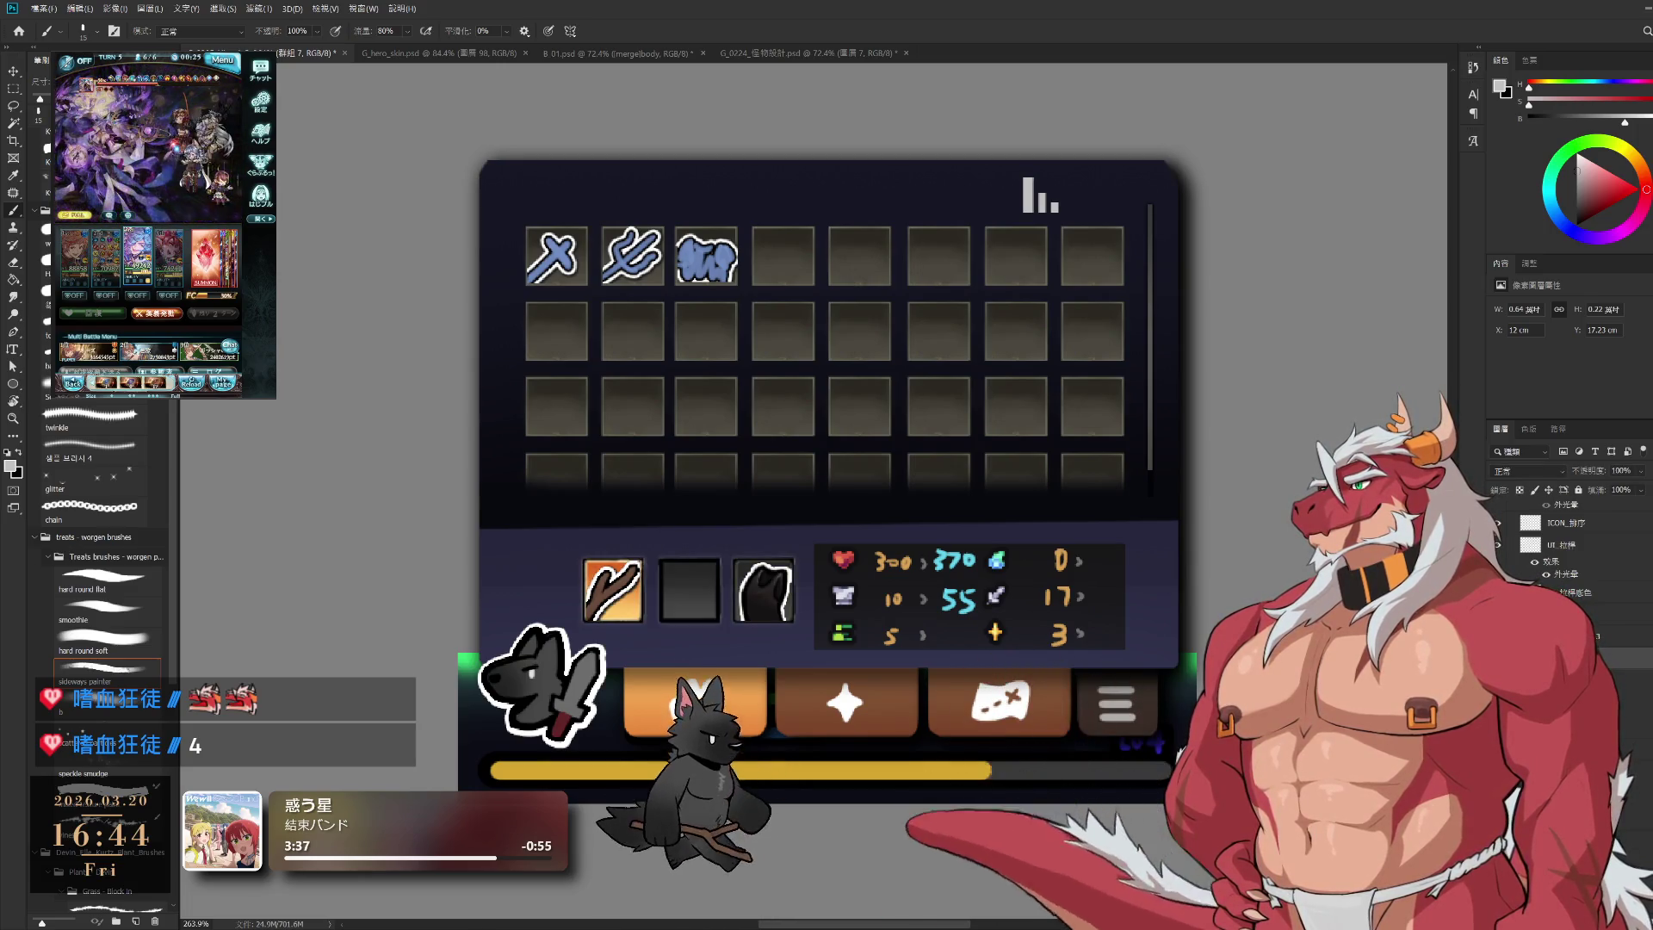
{"action": "key", "text": "alt+bracketleft"}
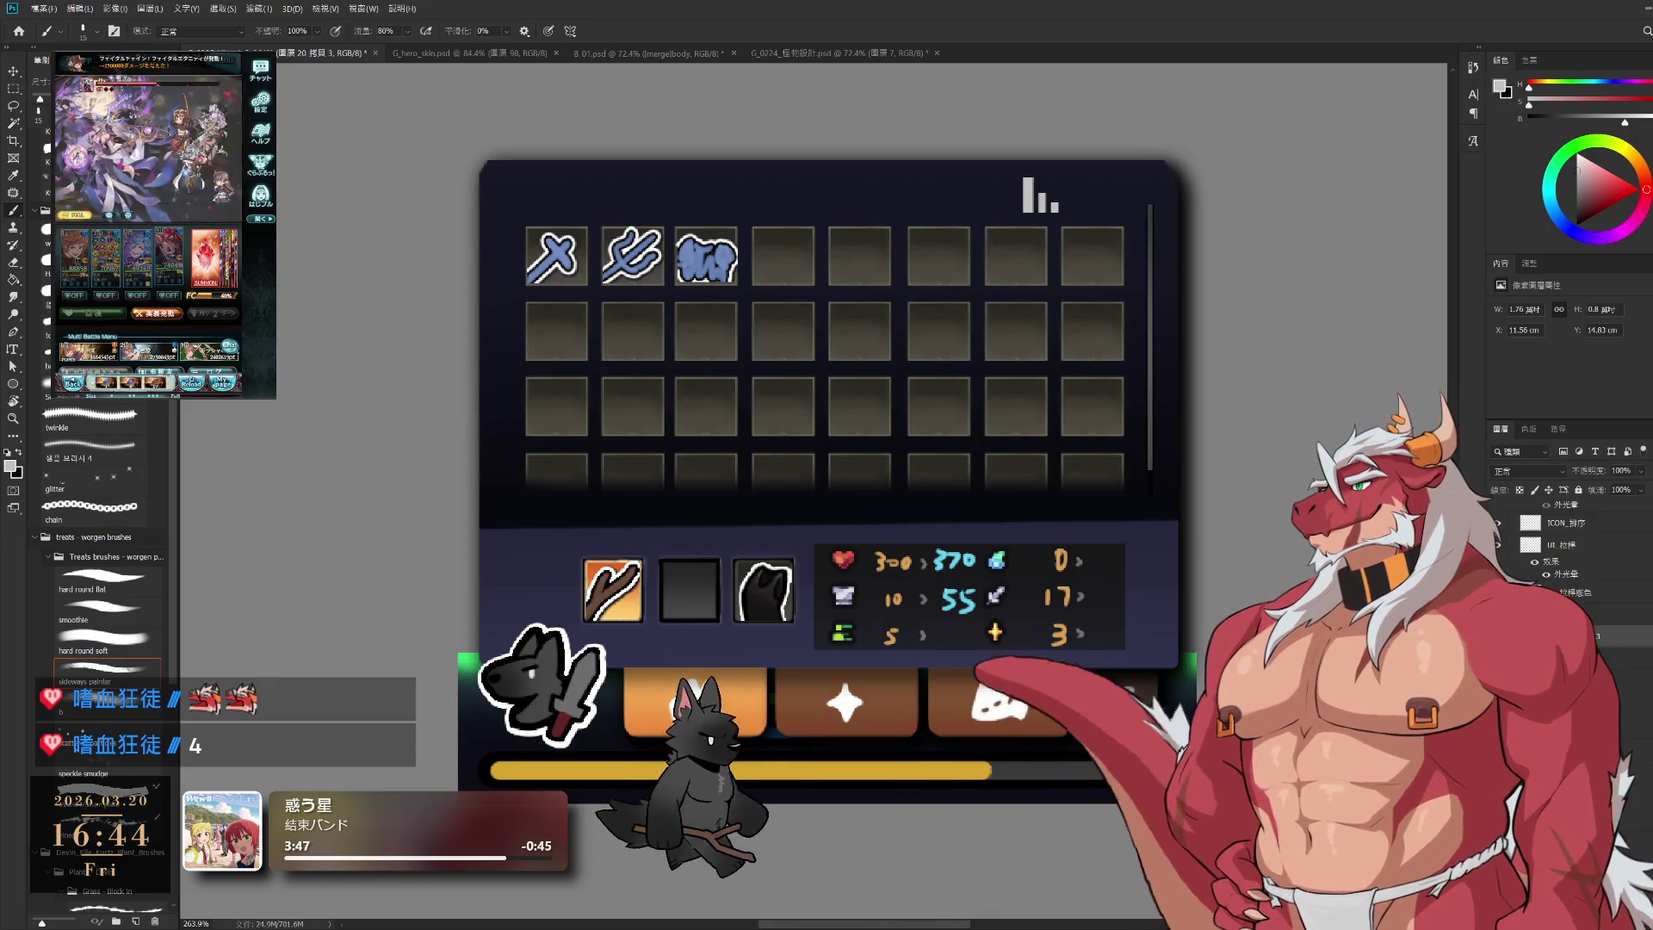
{"action": "key", "text": "alt+bracketleft"}
{"action": "key", "text": "alt+bracketright"}
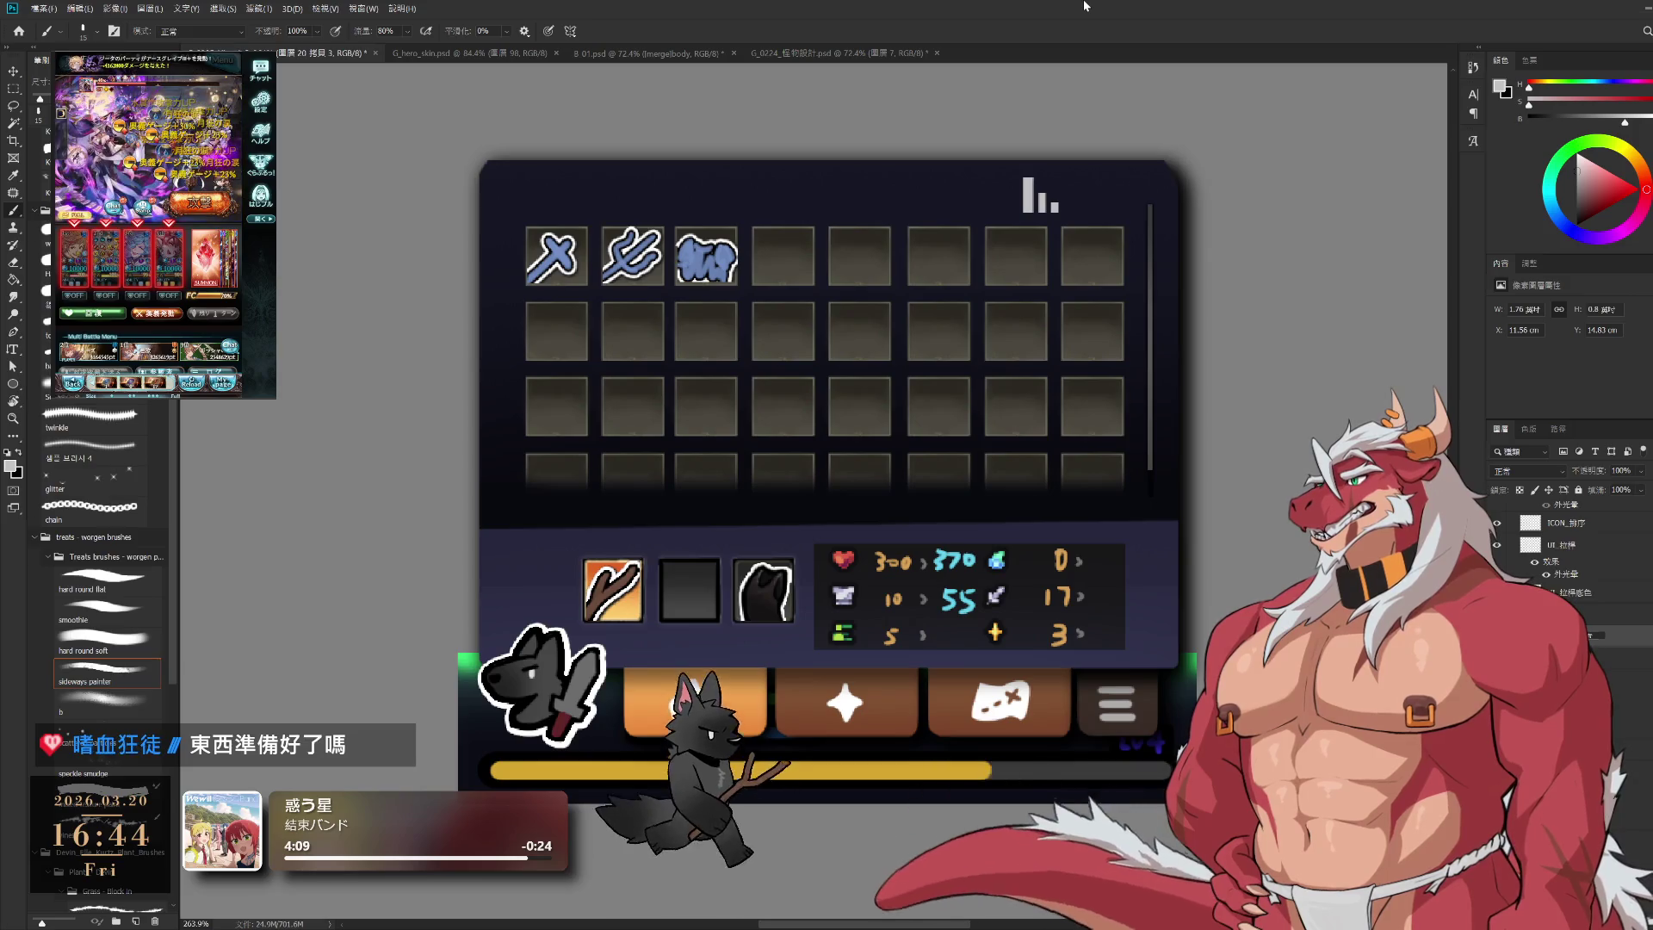
{"action": "left_click", "coordinate": [1601, 613]}
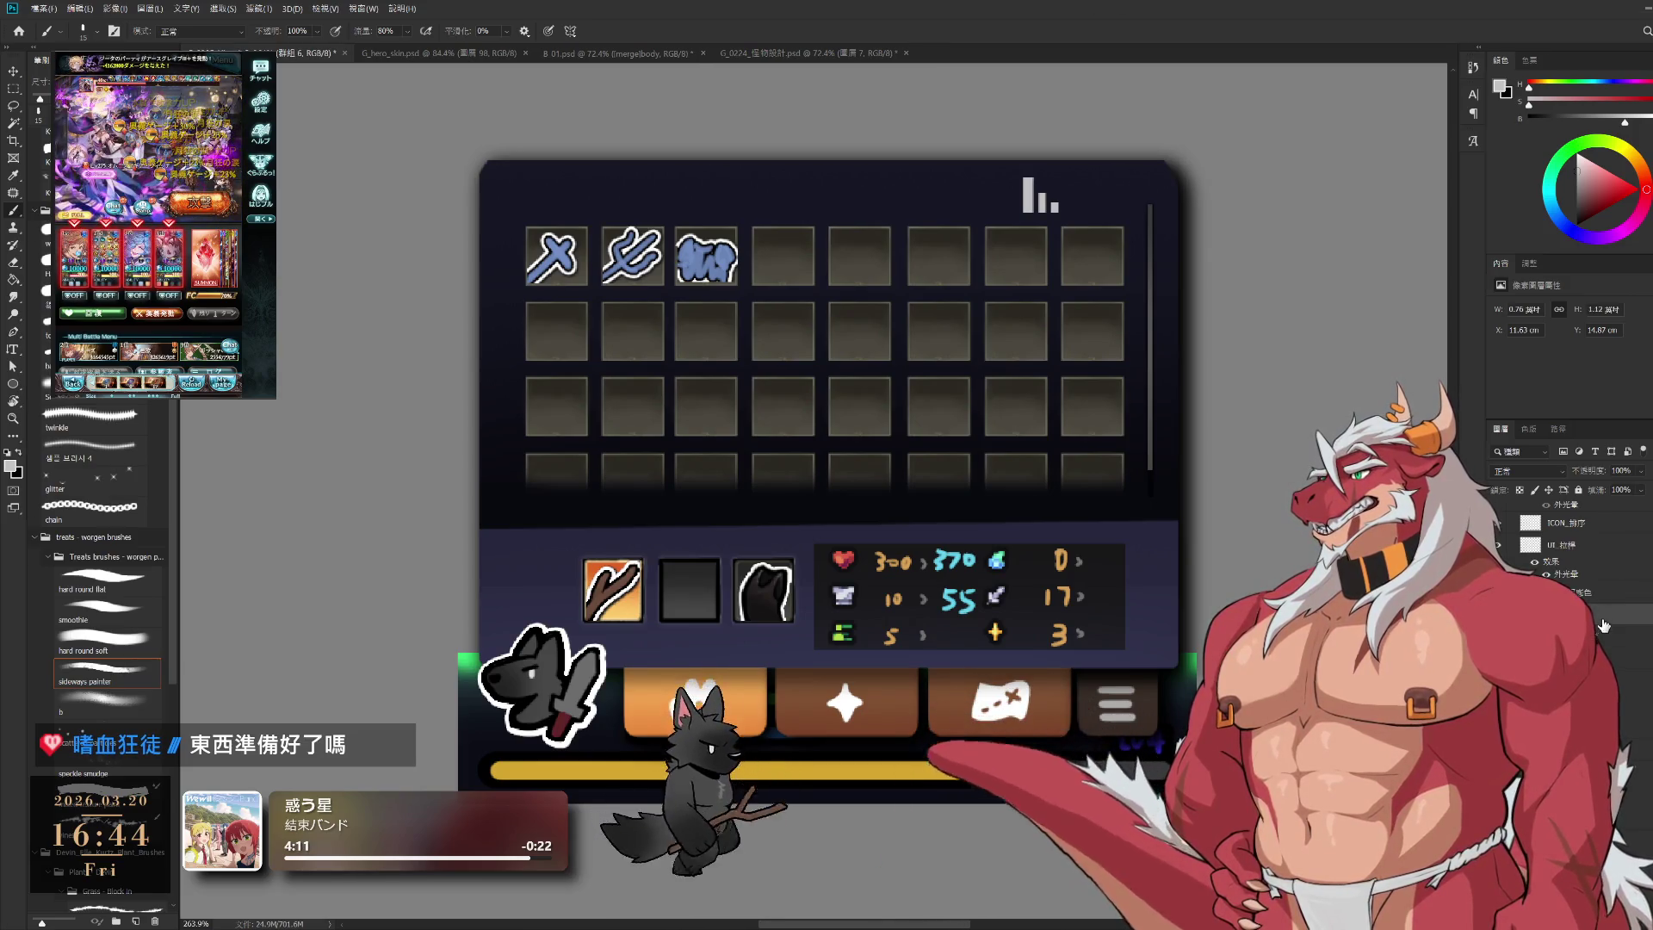
{"action": "key", "text": "ctrl+comma"}
{"action": "key", "text": "ctrl+comma"}
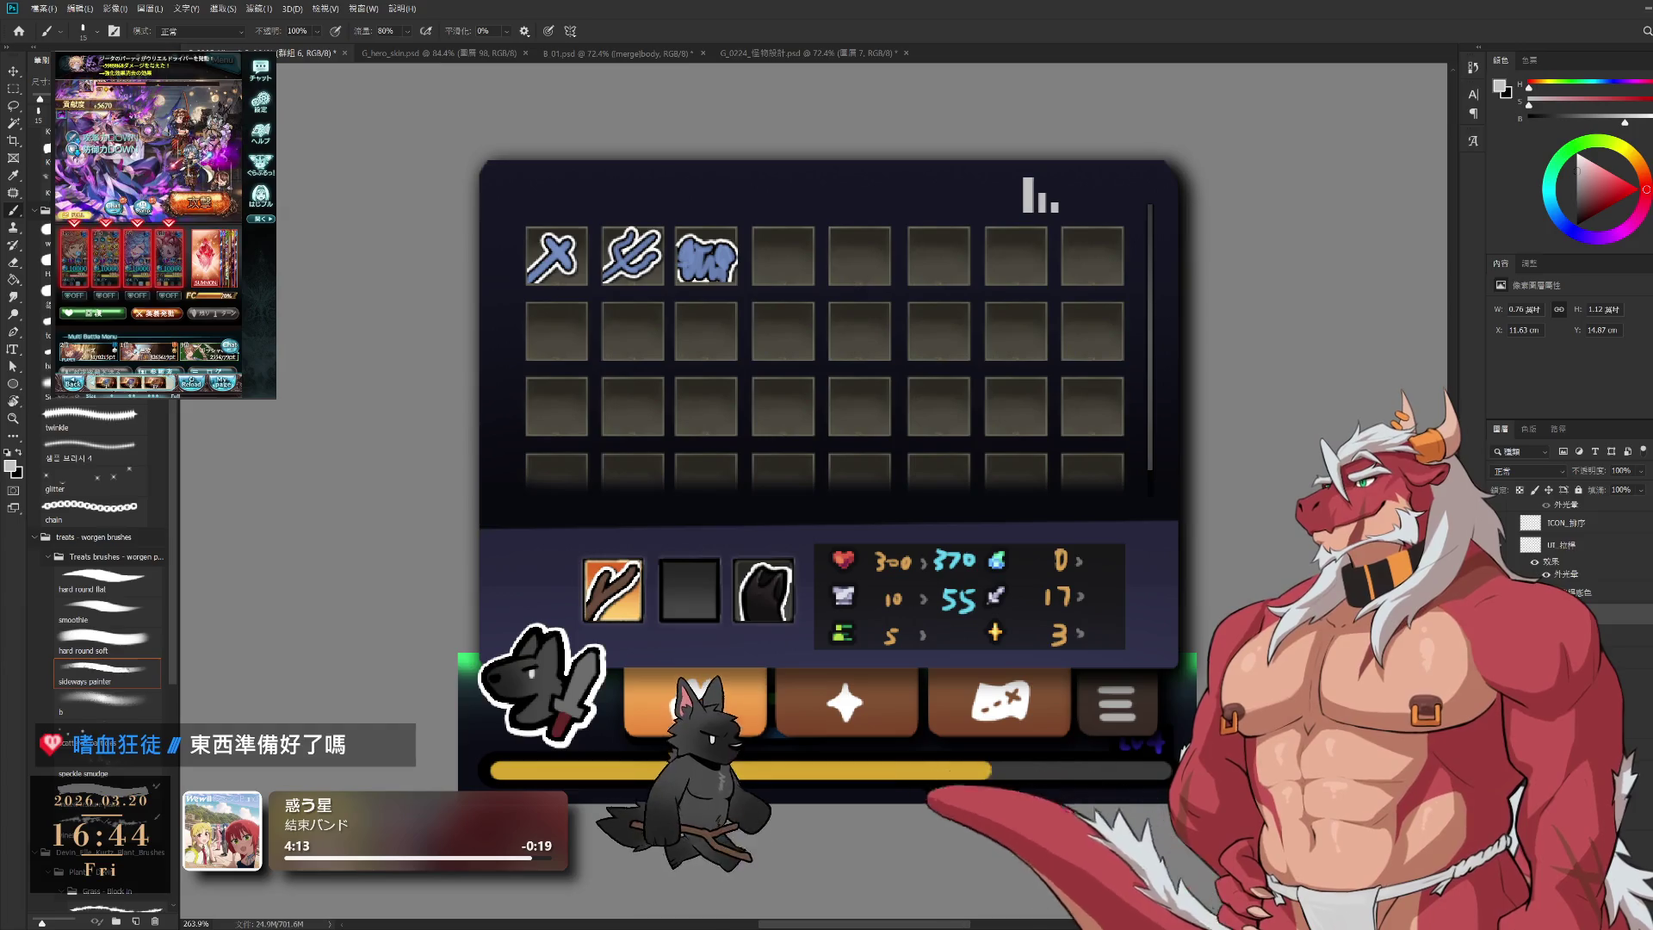
{"action": "left_click", "coordinate": [1602, 635]}
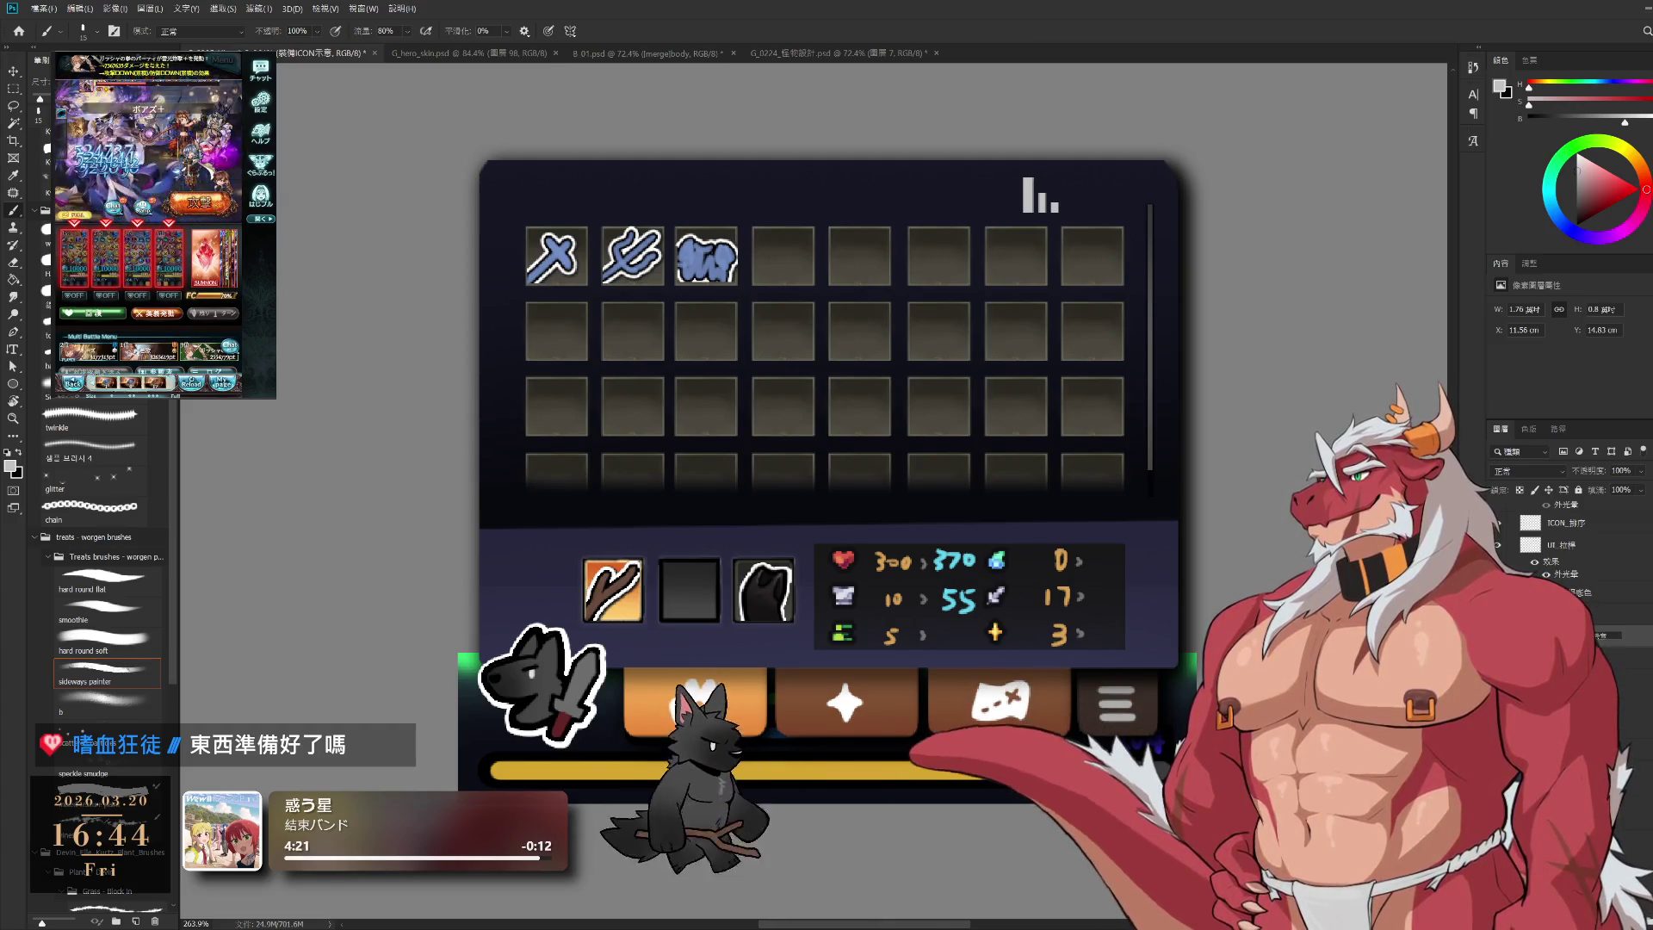
{"action": "left_click", "coordinate": [1601, 634]}
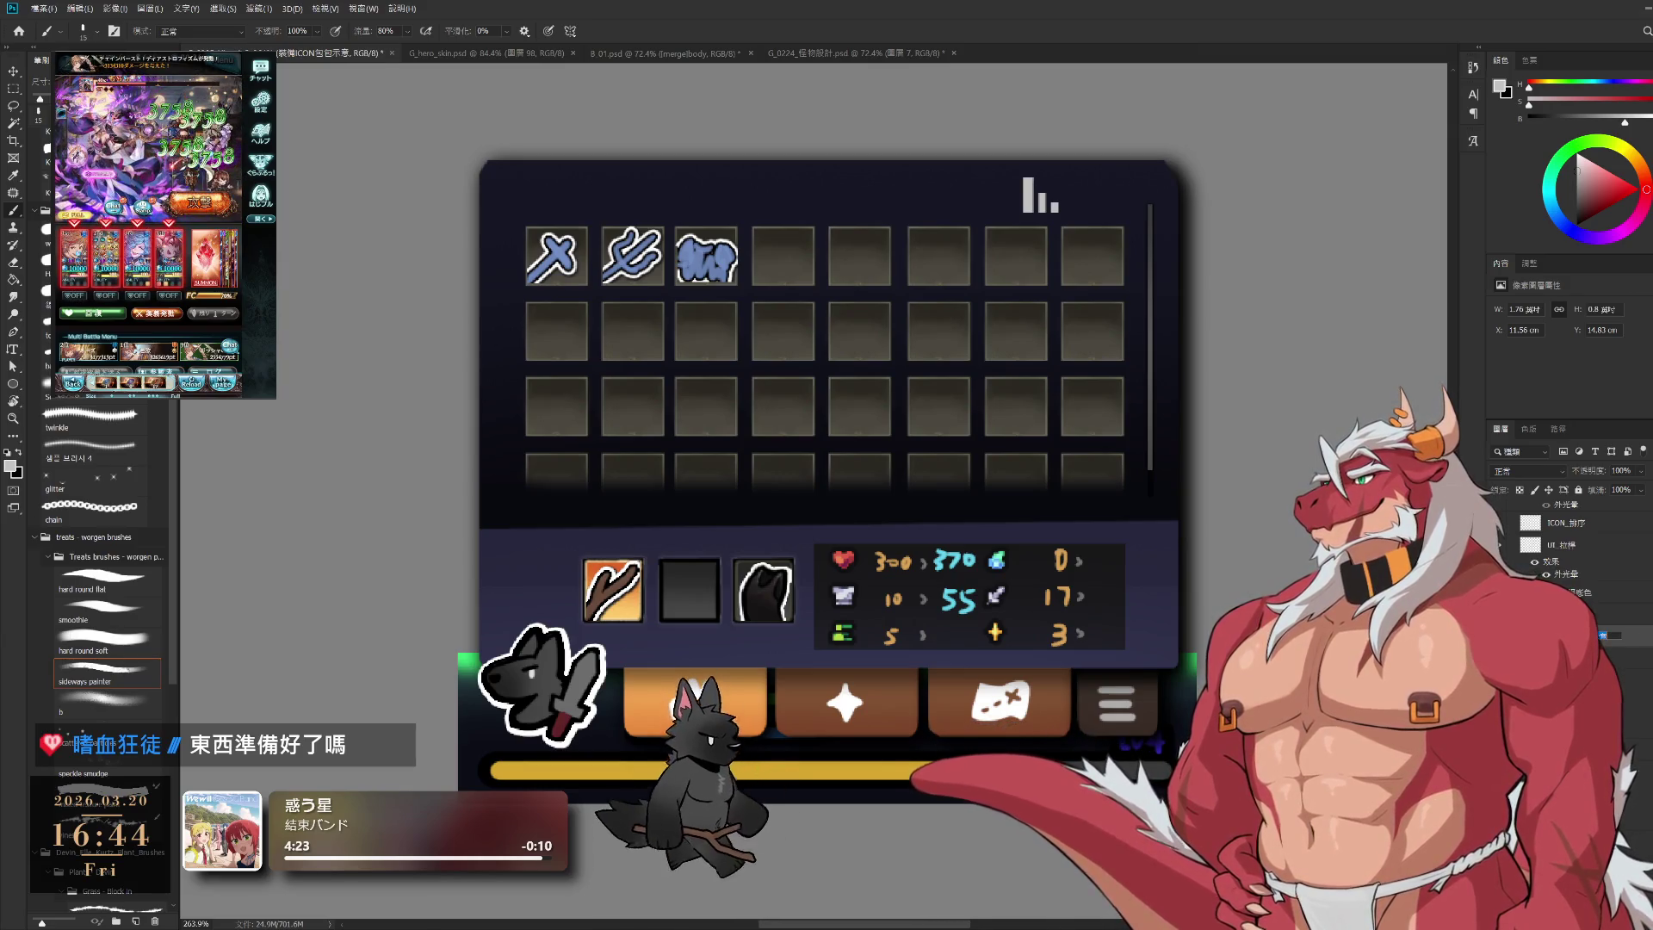
{"action": "left_click", "coordinate": [1601, 613]}
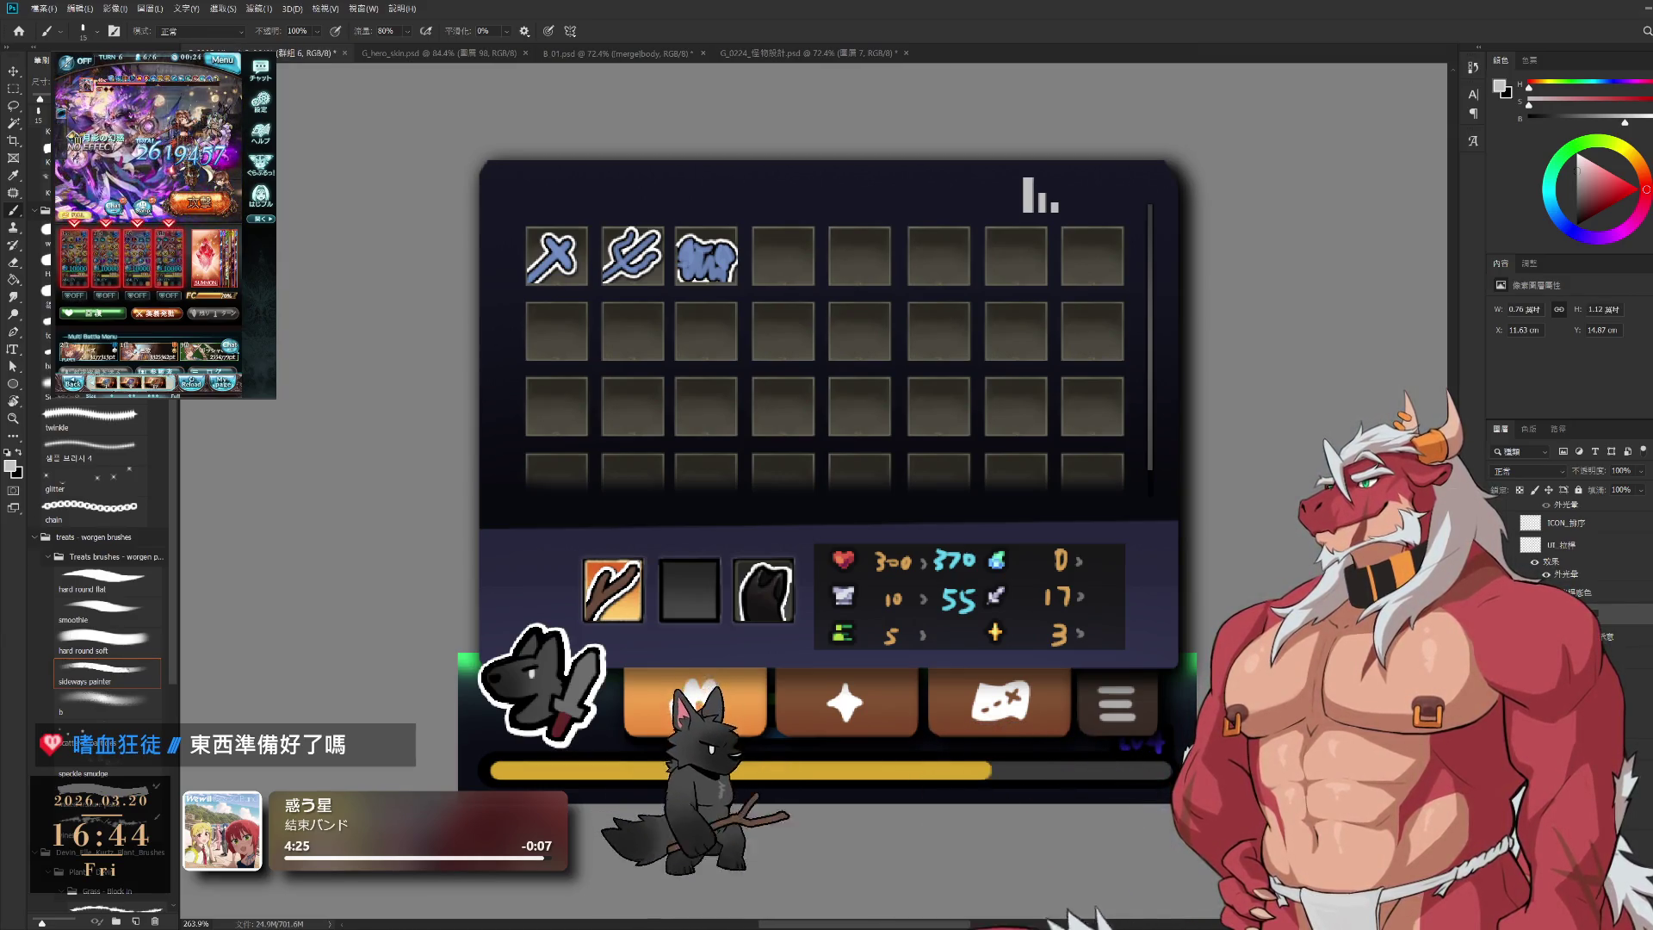
{"action": "left_click", "coordinate": [1602, 634]}
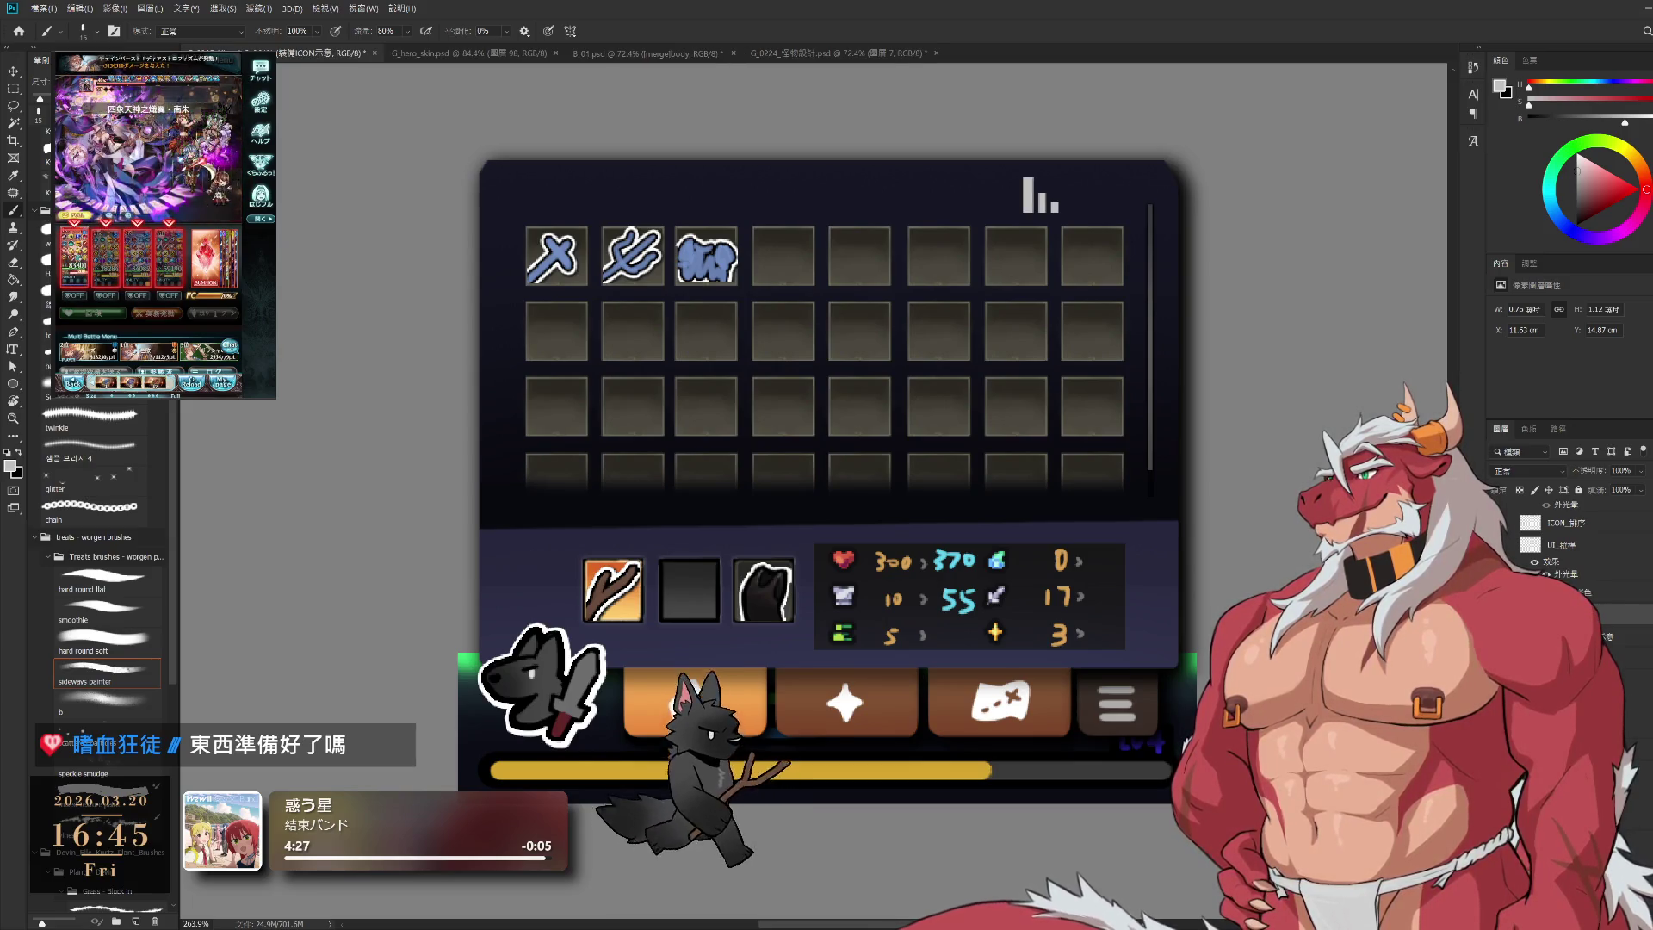